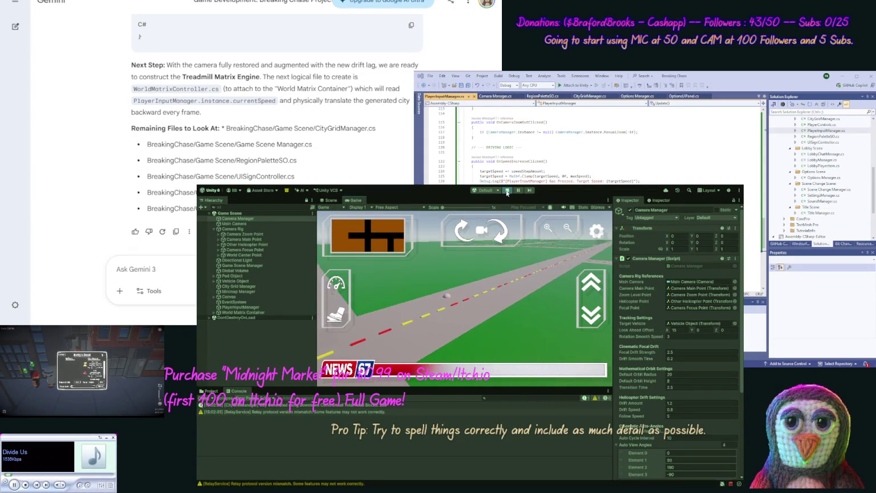
- Exit Play mode in Unity to return to normal scene editing
{"action": "left_click", "coordinate": [507, 192]}
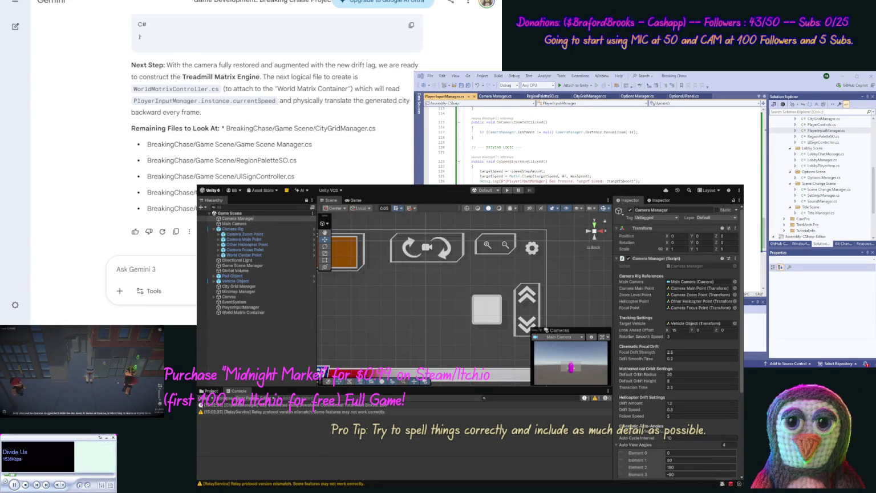
- Start a Gemini reply with 'OK looks good, now a f'
{"action": "type", "text": "OK "}
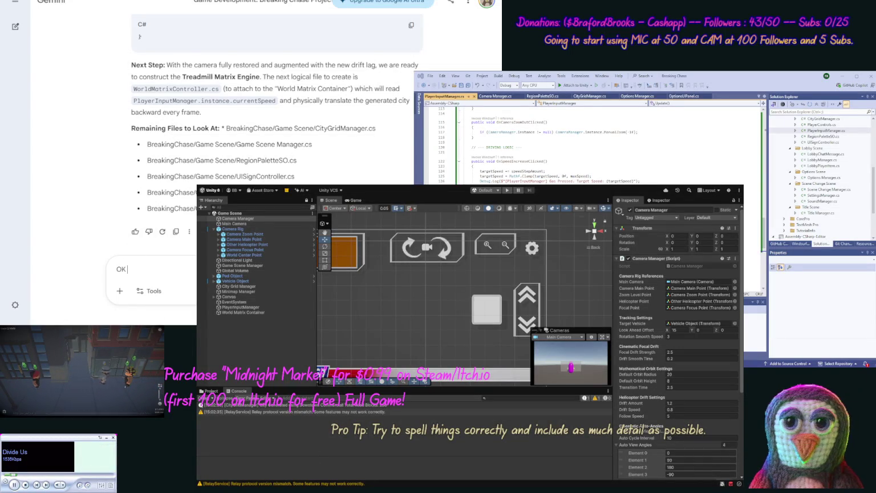
{"action": "type", "text": "looks go"}
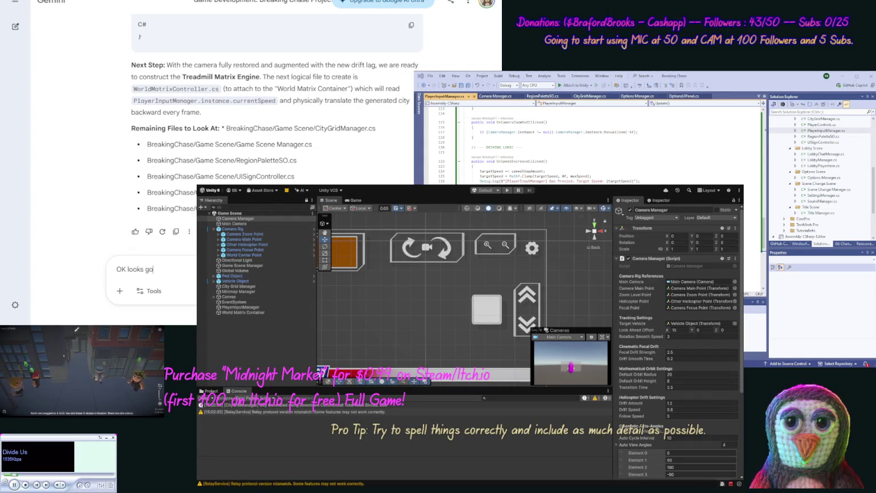
{"action": "type", "text": "od, now a few"}
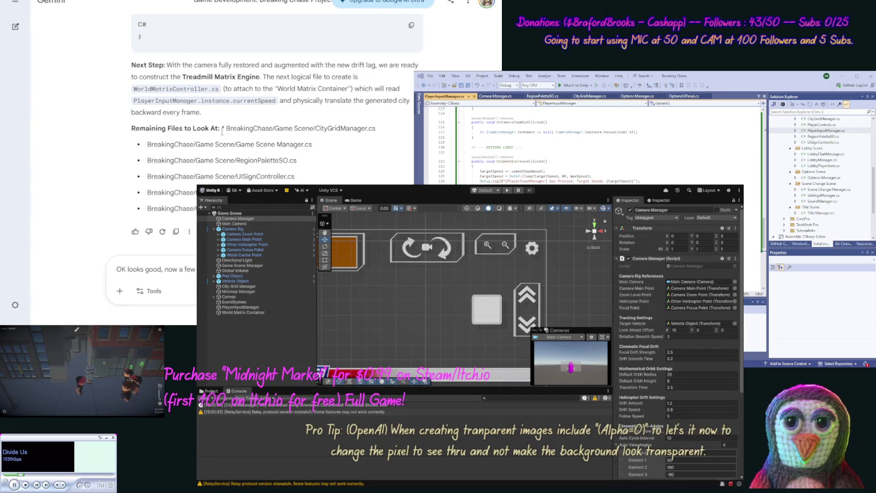
- Ask Gemini to take a look at all attached source files and overview the current code base
{"action": "left_click_drag", "start_coordinate": [219, 136], "coordinate": [125, 129]}
{"action": "left_click", "coordinate": [125, 128]}
{"action": "mouse_move", "coordinate": [220, 135]}
{"action": "left_mouse_down"}
{"action": "mouse_move", "coordinate": [132, 65]}
{"action": "mouse_move", "coordinate": [131, 130]}
{"action": "left_mouse_up"}
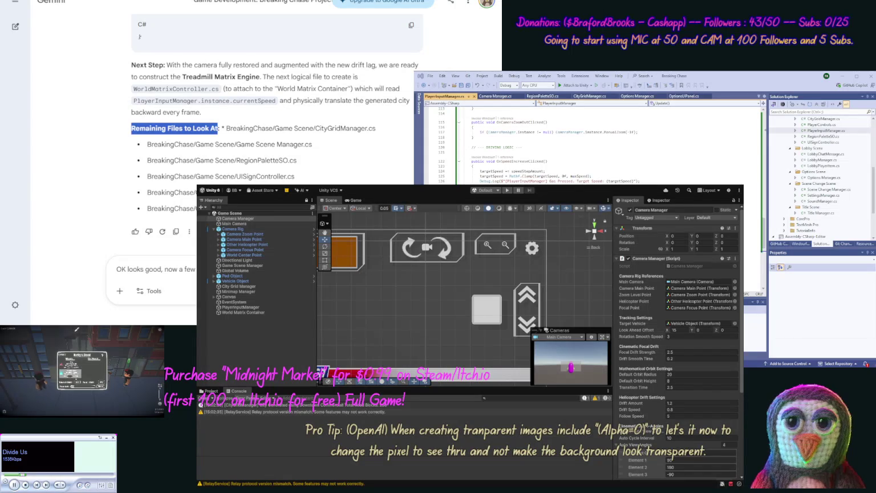
{"action": "left_click", "coordinate": [132, 130]}
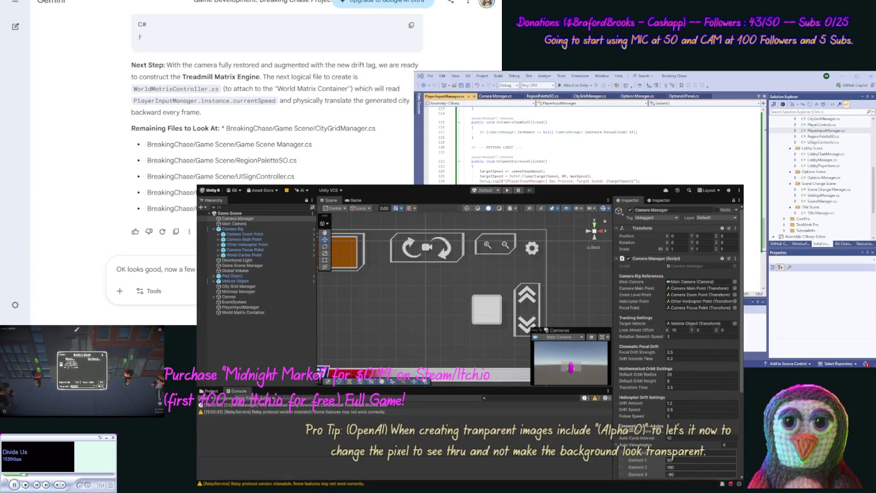
{"action": "type", "text": "a look at all our attached s"}
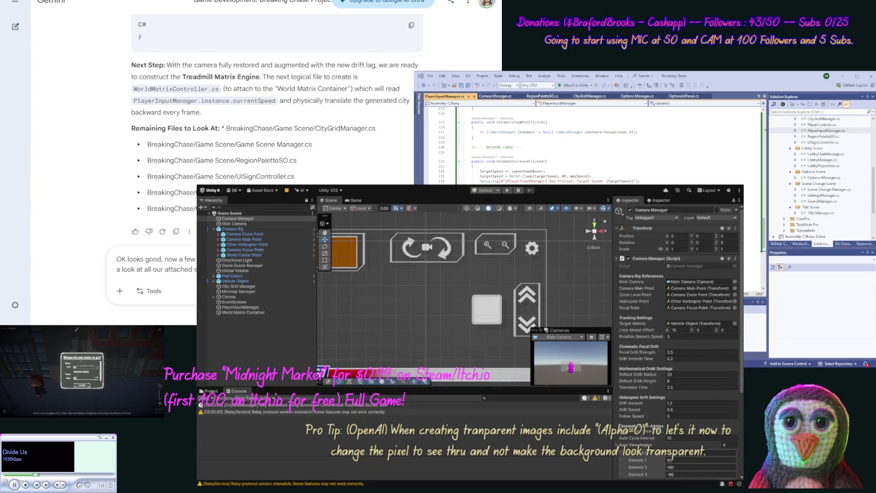
{"action": "type", "text": "current"}
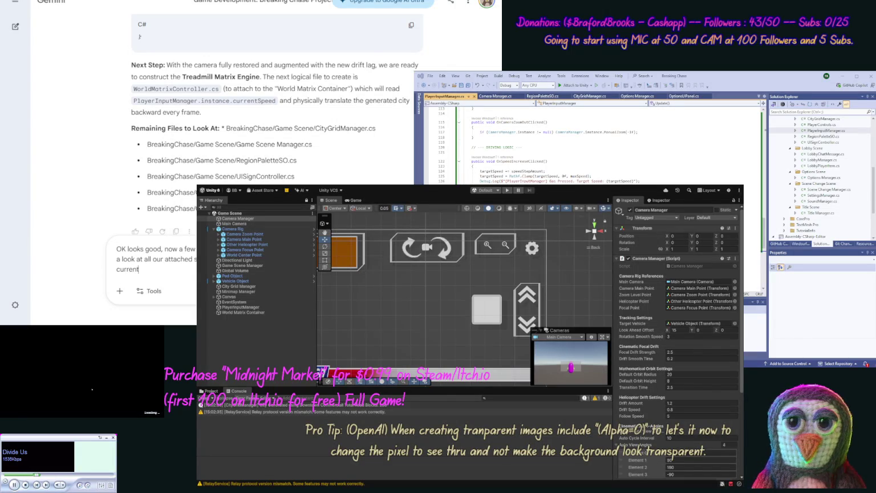
{"action": "type", "text": " code base."}
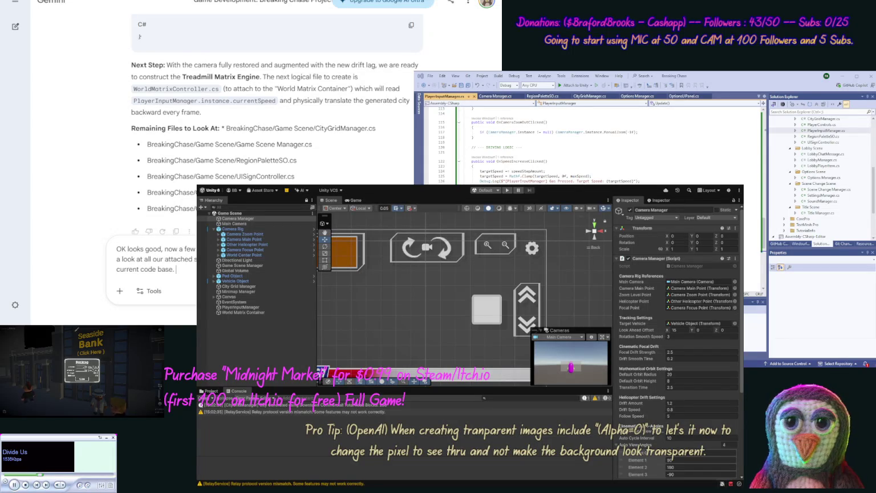
{"action": "key", "text": "Return"}
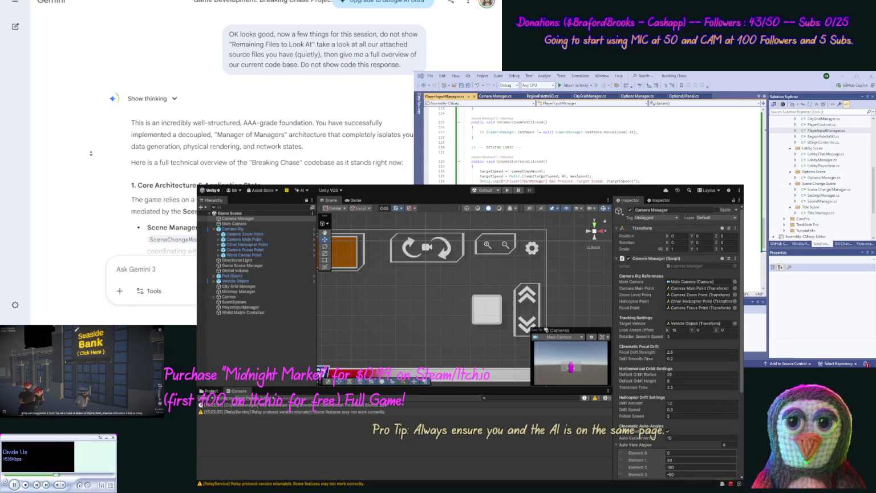
- Scroll through Gemini's streamed Breaking Chase overview down to its closing Summary
{"action": "scroll", "coordinate": [87, 167], "scroll_direction": "down", "scroll_amount": 1}
{"action": "scroll", "coordinate": [87, 166], "scroll_direction": "down", "scroll_amount": 3}
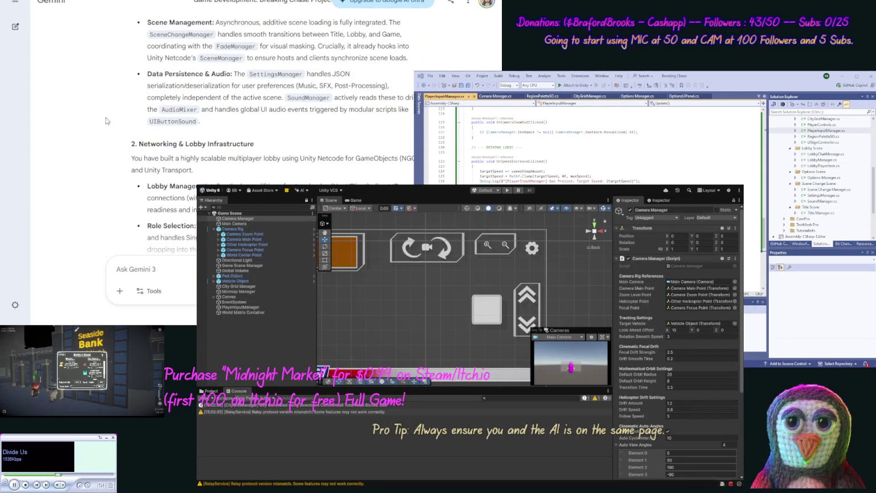
{"action": "scroll", "coordinate": [102, 109], "scroll_direction": "down", "scroll_amount": 4}
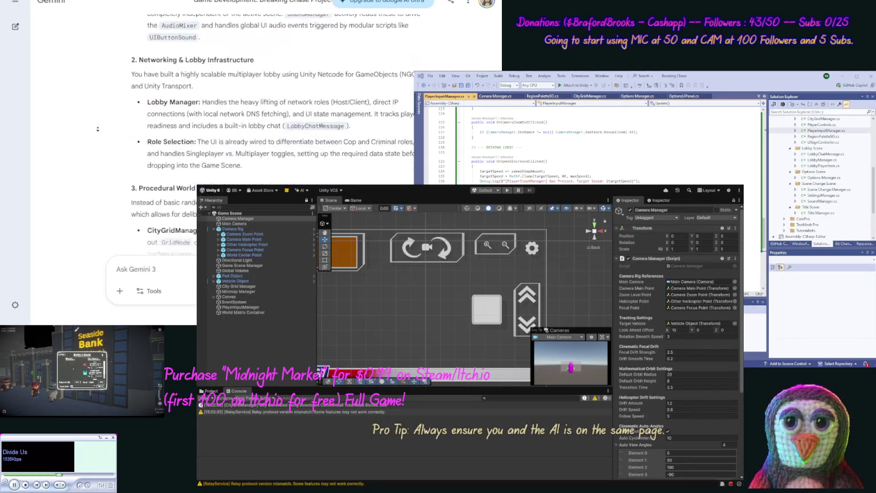
{"action": "scroll", "coordinate": [98, 129], "scroll_direction": "down", "scroll_amount": 5}
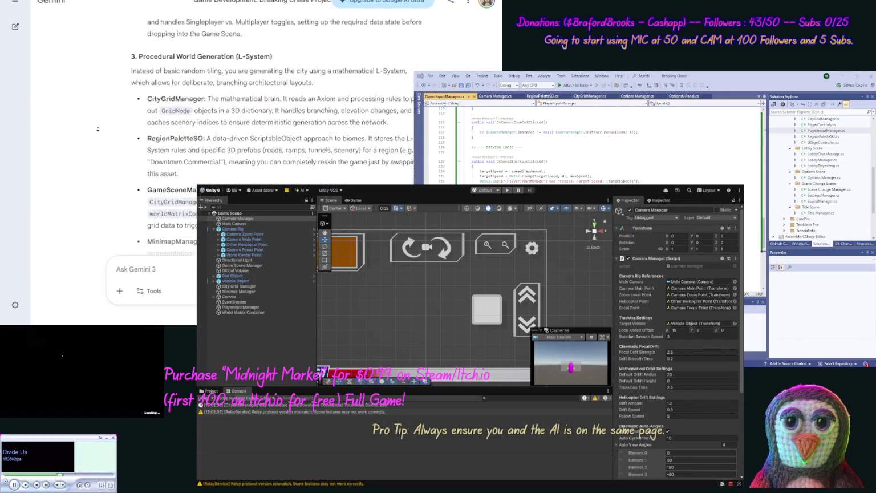
{"action": "scroll", "coordinate": [98, 129], "scroll_direction": "down", "scroll_amount": 7}
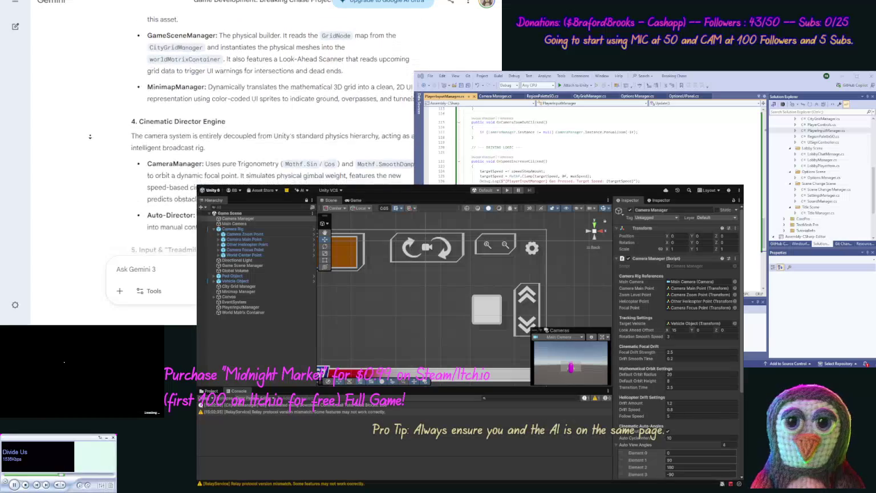
{"action": "scroll", "coordinate": [91, 137], "scroll_direction": "down", "scroll_amount": 1}
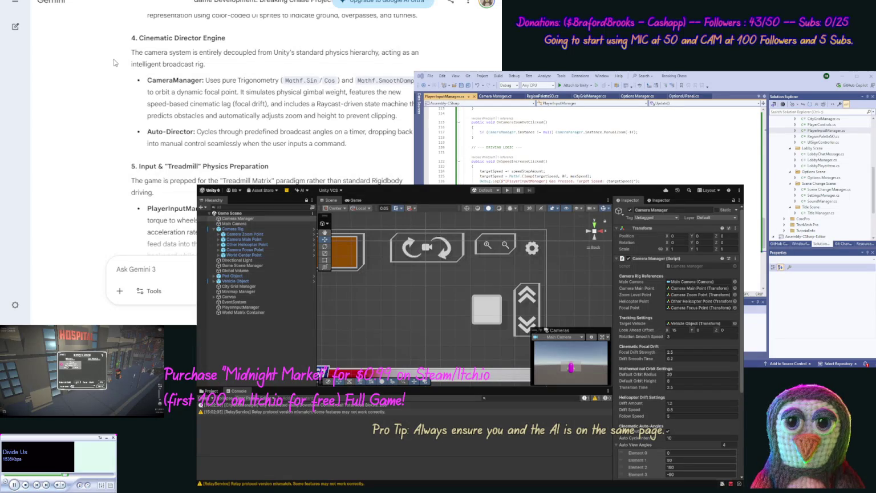
{"action": "scroll", "coordinate": [108, 97], "scroll_direction": "down", "scroll_amount": 3}
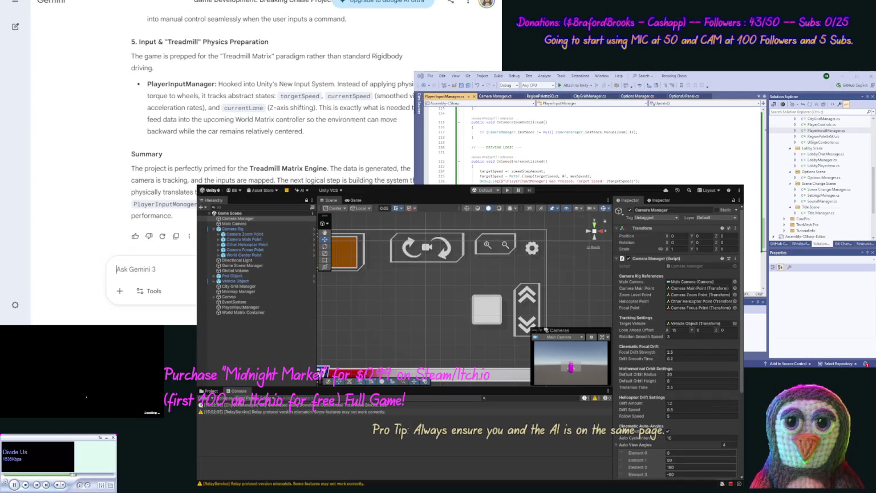
- Draft an unsent Gemini prompt beginning 'Ok let's make our Treadmill' changes
{"action": "type", "text": "Ok let's mak"}
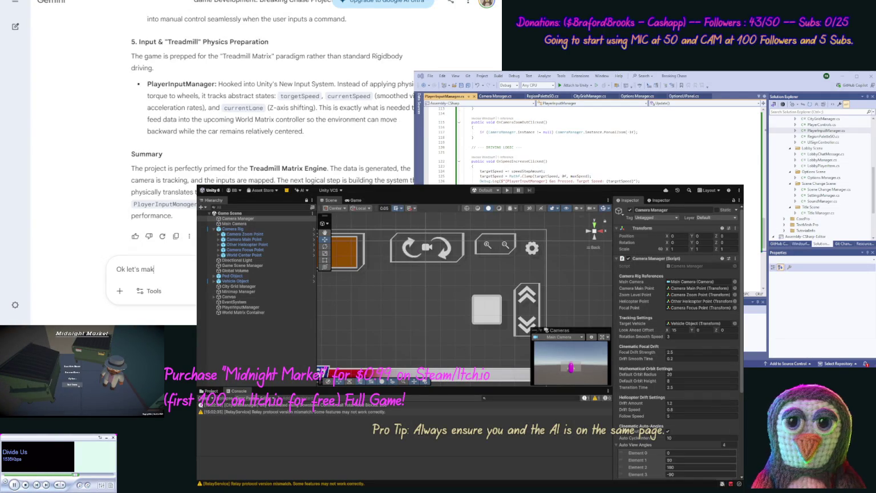
{"action": "type", "text": "e our Treadmi"}
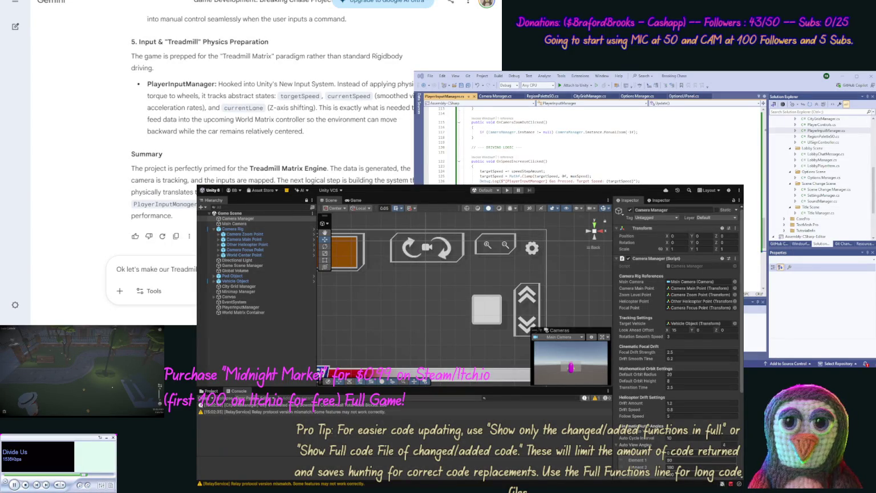
{"action": "type", "text": "changes to ensure you ha"}
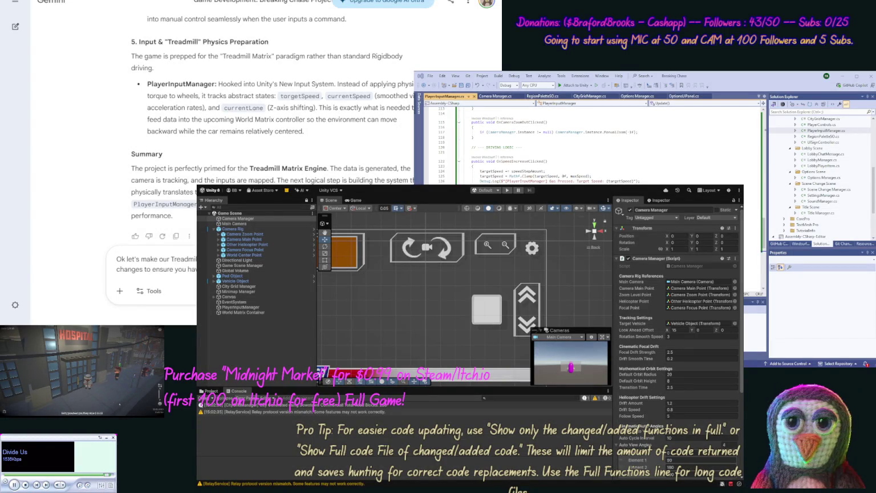
{"action": "type", "text": "fo"}
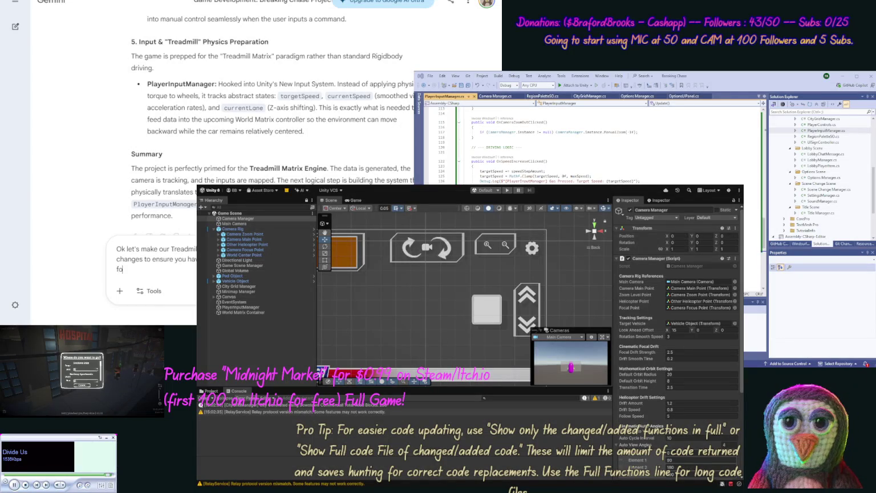
{"action": "type", "text": "r sure is"}
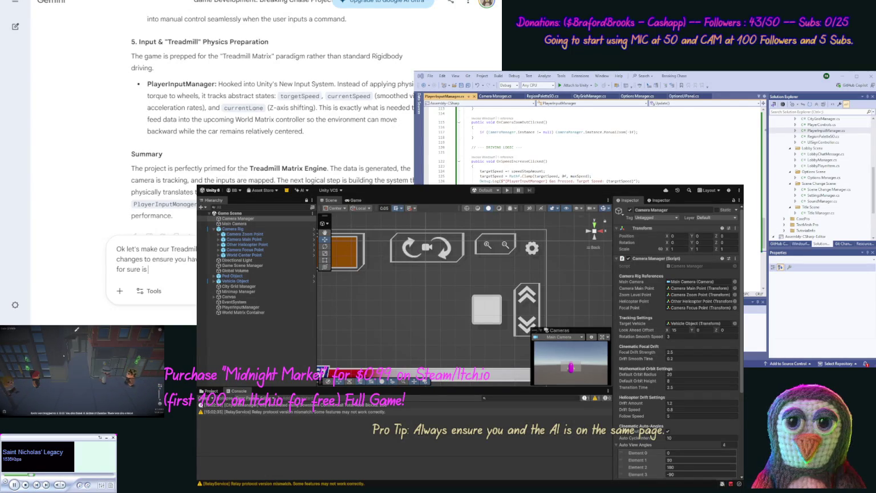
{"action": "scroll", "coordinate": [226, 85], "scroll_direction": "up", "scroll_amount": 5}
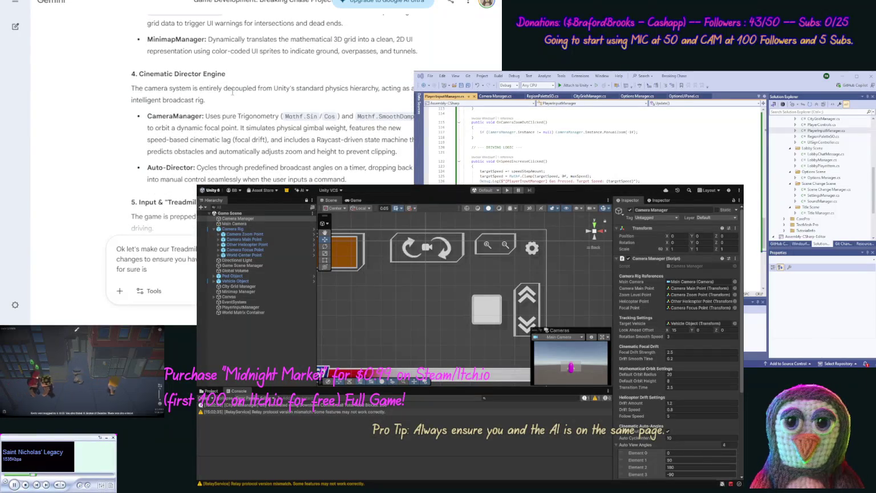
{"action": "scroll", "coordinate": [223, 126], "scroll_direction": "up", "scroll_amount": 3}
{"action": "scroll", "coordinate": [224, 100], "scroll_direction": "up", "scroll_amount": 4}
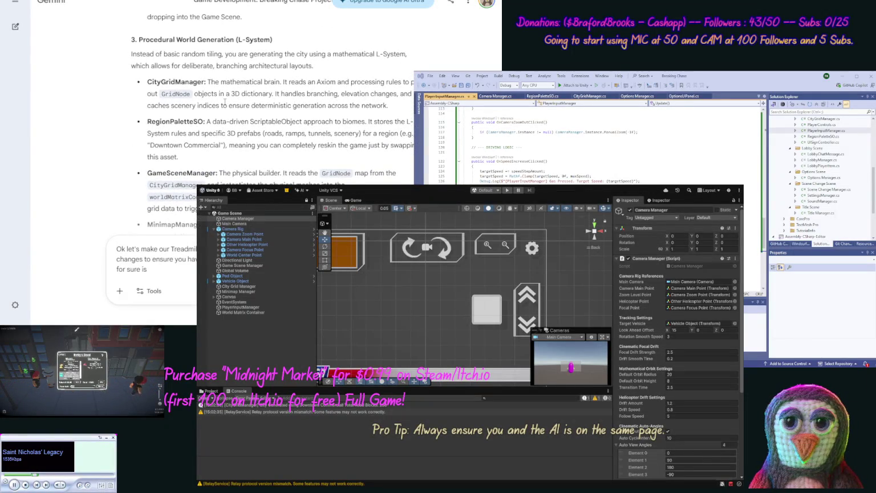
{"action": "scroll", "coordinate": [225, 154], "scroll_direction": "up", "scroll_amount": 6}
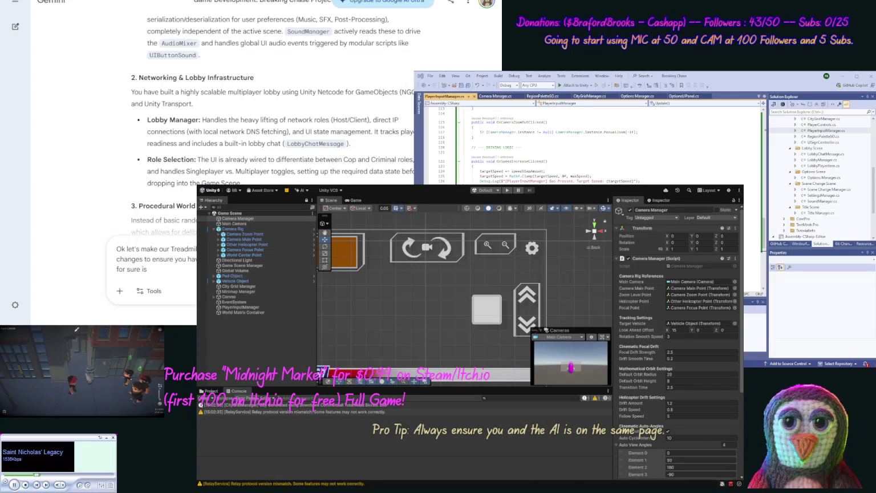
{"action": "key", "text": "ctrl+Tab"}
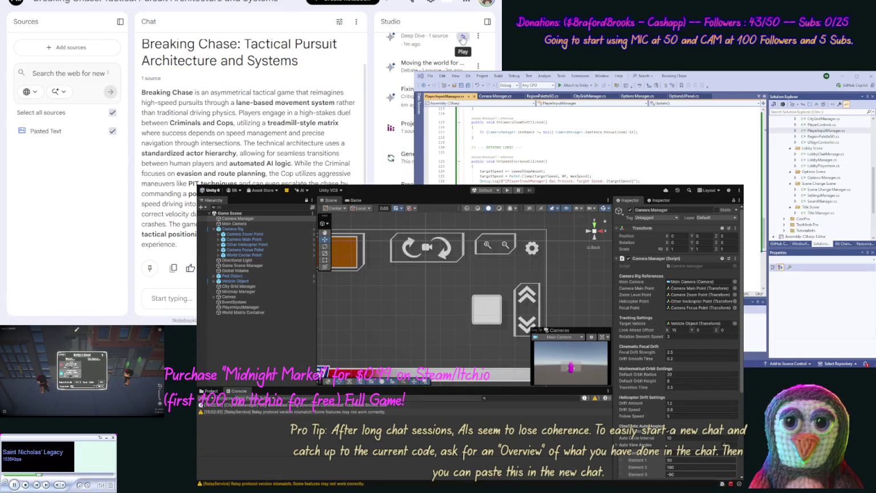
{"action": "key", "text": "ctrl+shift+Tab"}
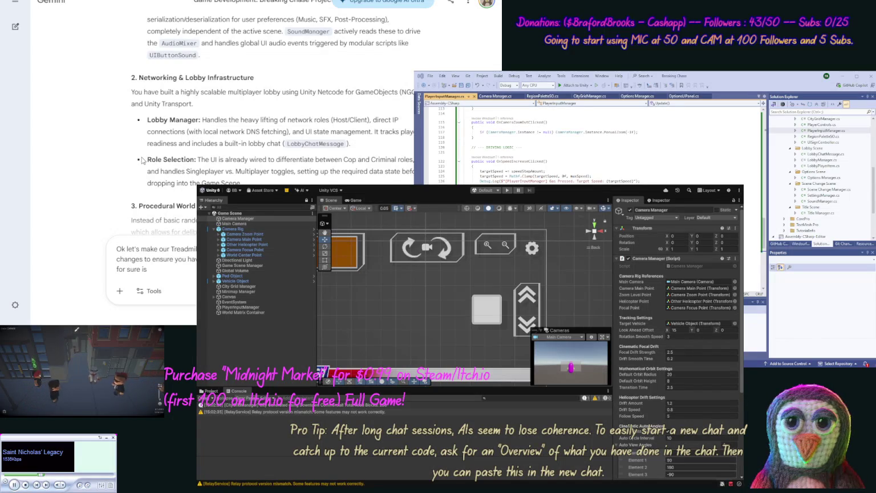
- Finish and send the Treadmill request about seeding with the host and Game Scene Manager
{"action": "scroll", "coordinate": [142, 161], "scroll_direction": "down", "scroll_amount": 10}
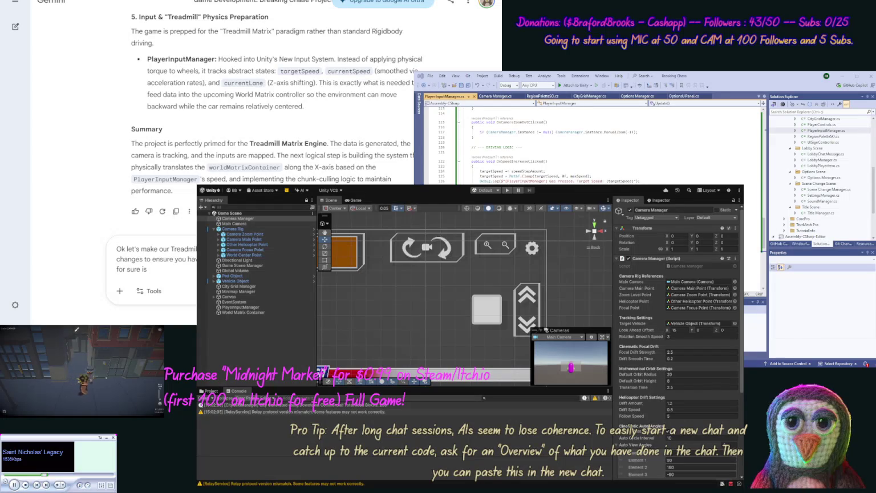
{"action": "type", "text": " being able to se"}
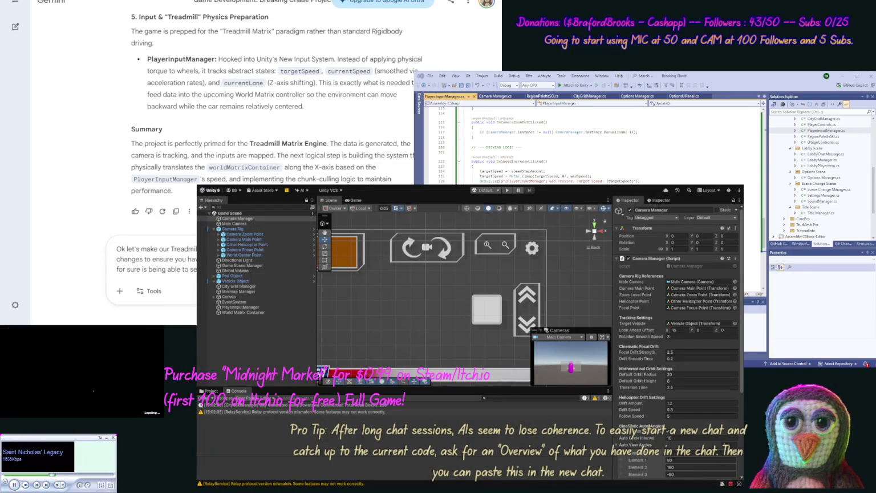
{"action": "type", "text": "hos"}
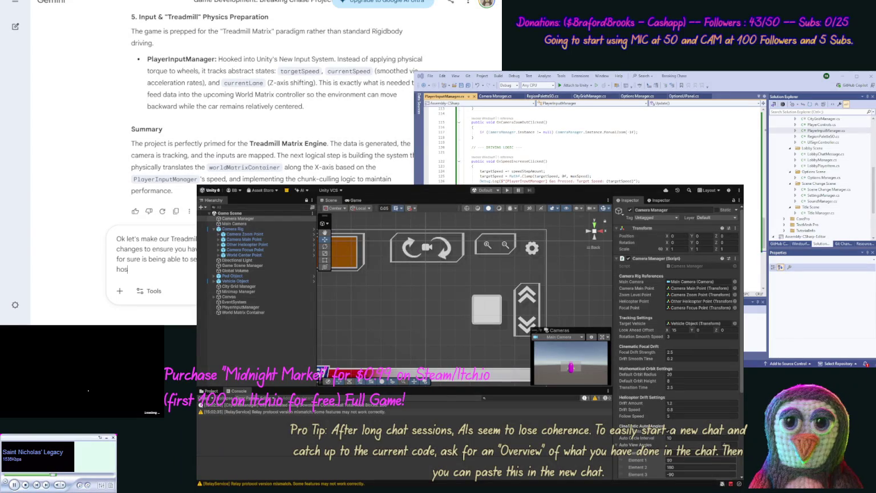
{"action": "type", "text": "t, and both the host an"}
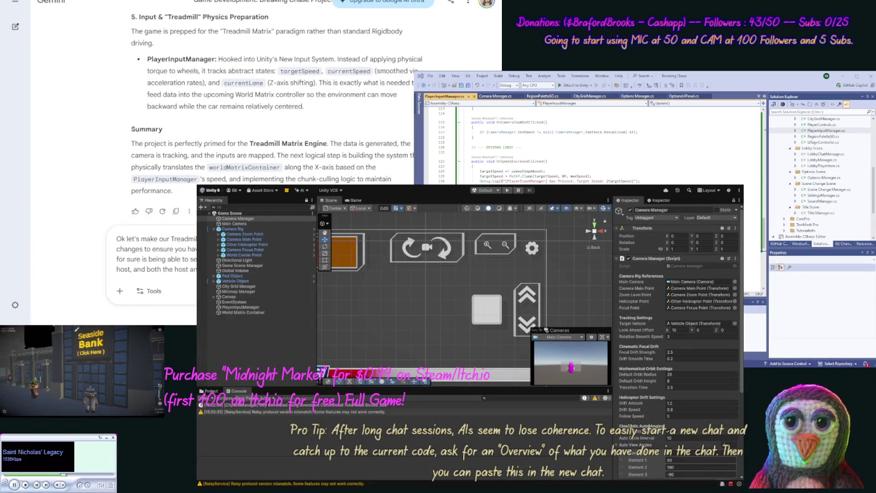
{"action": "type", "text": "Ga"}
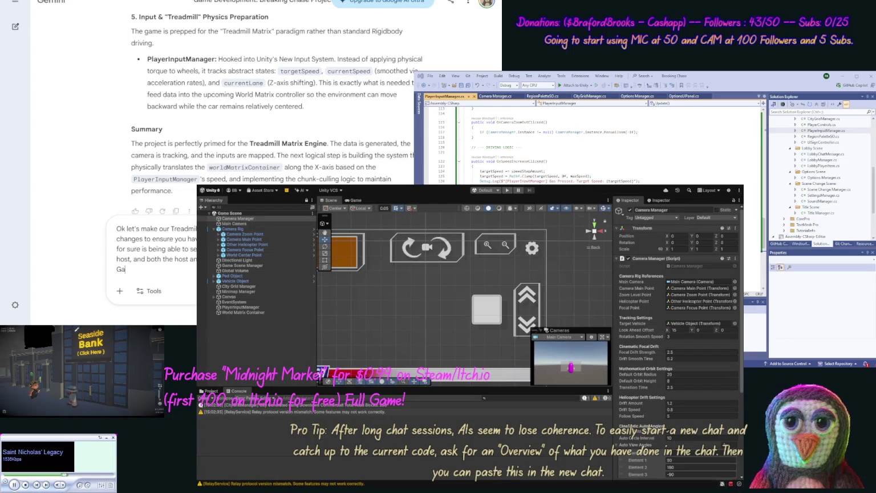
{"action": "type", "text": "me Scene M"}
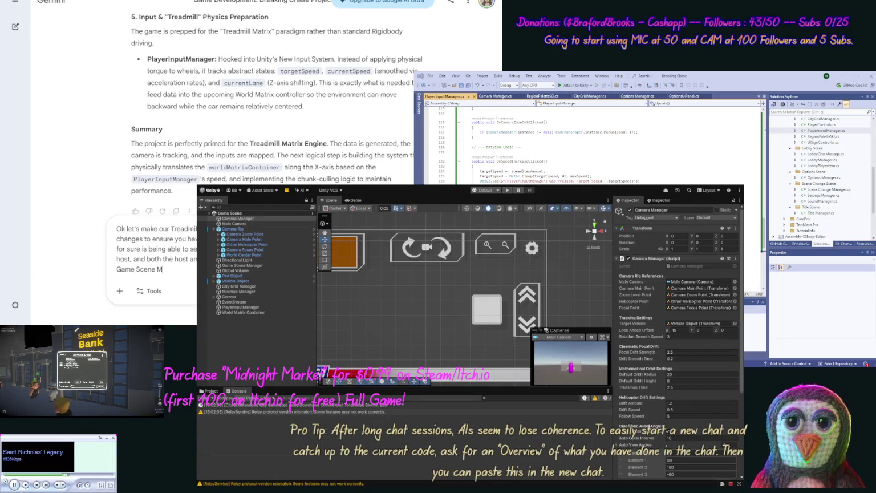
{"action": "type", "text": "anager. The"}
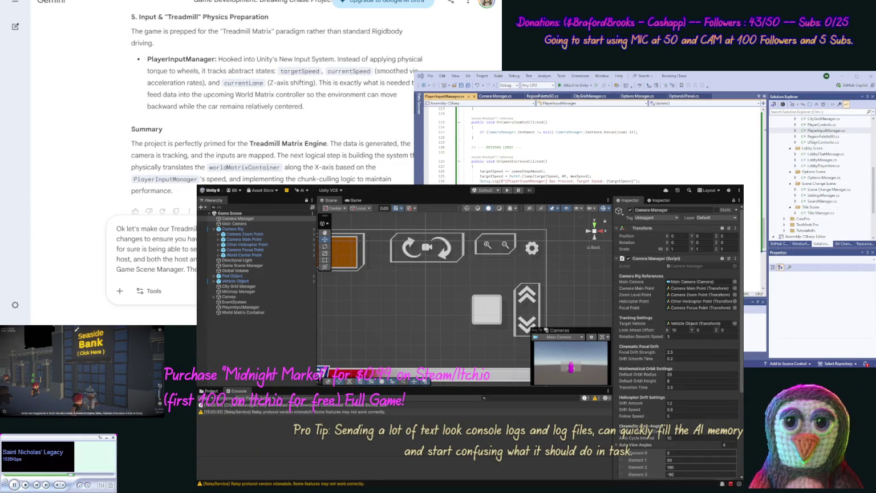
{"action": "key", "text": "Return"}
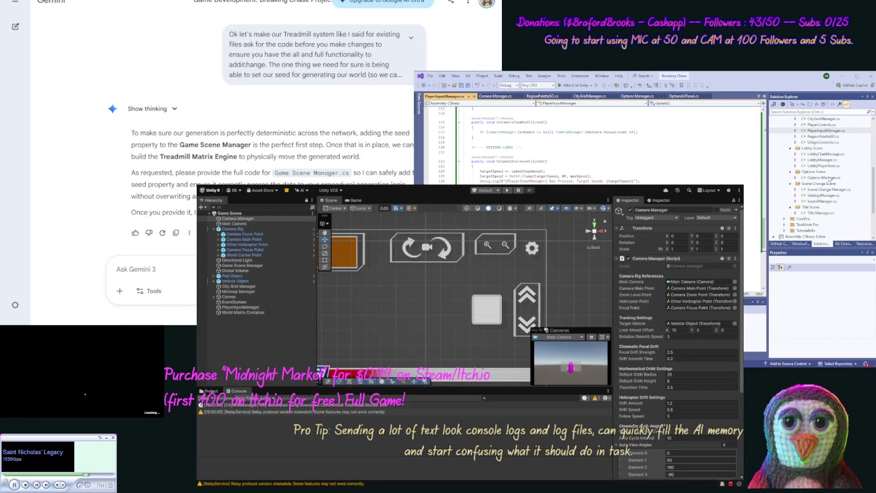
- Open Game Scene Manager.cs in Visual Studio and select all its code
{"action": "left_click", "coordinate": [827, 130]}
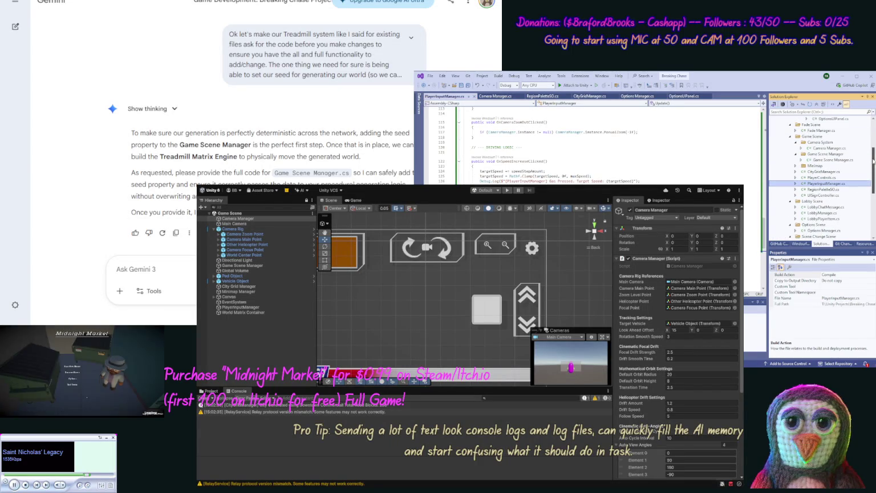
{"action": "scroll", "coordinate": [837, 172], "scroll_direction": "up", "scroll_amount": 3}
{"action": "left_click", "coordinate": [836, 165]}
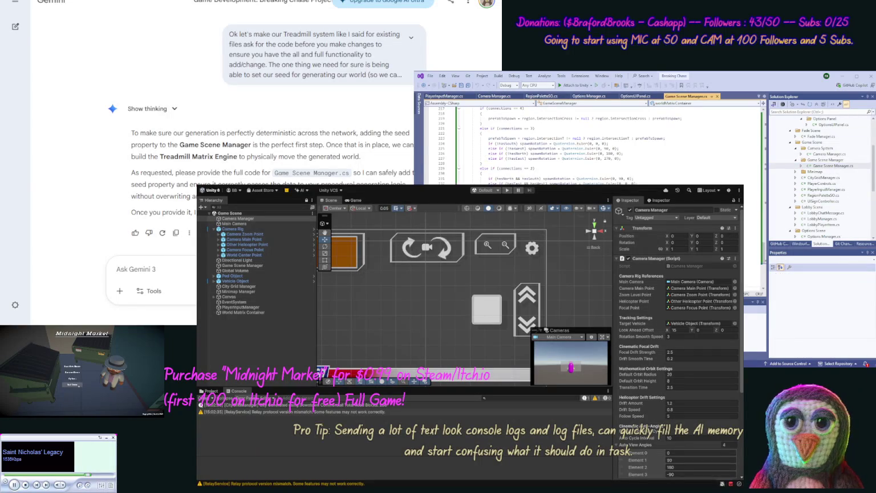
{"action": "key", "text": "ctrl+a"}
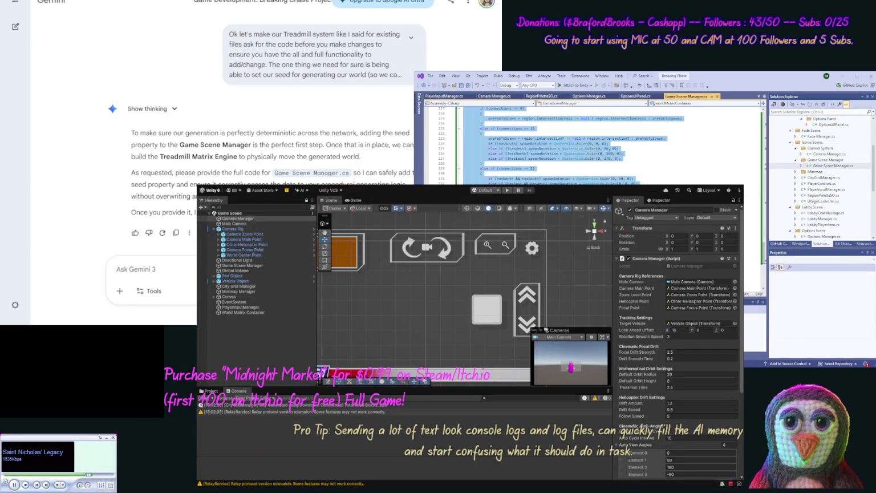
{"action": "left_click", "coordinate": [165, 198]}
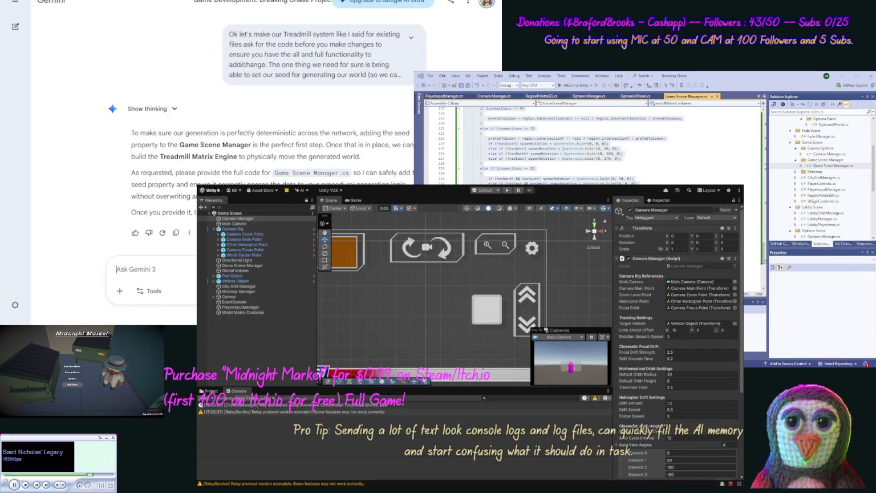
- Send Gemini the pasted Game Scene Manager code prefixed with 'Update'
{"action": "key", "text": "ctrl+v"}
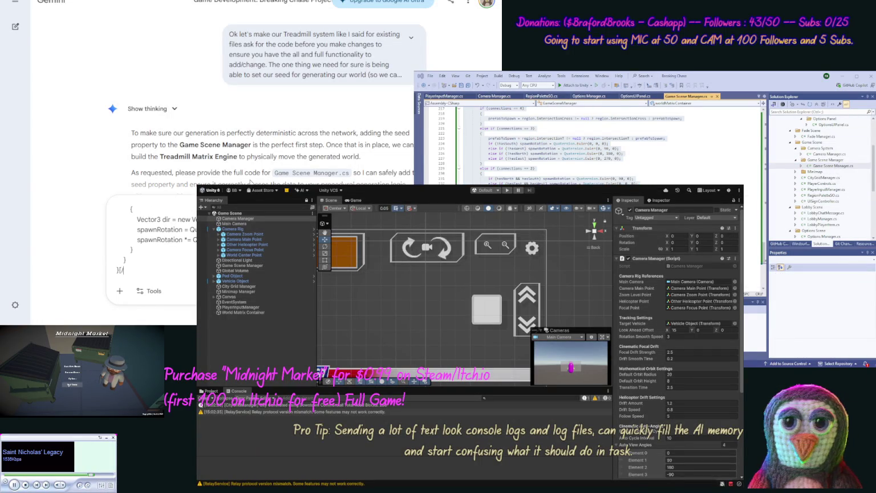
{"action": "key", "text": "ctrl+Home"}
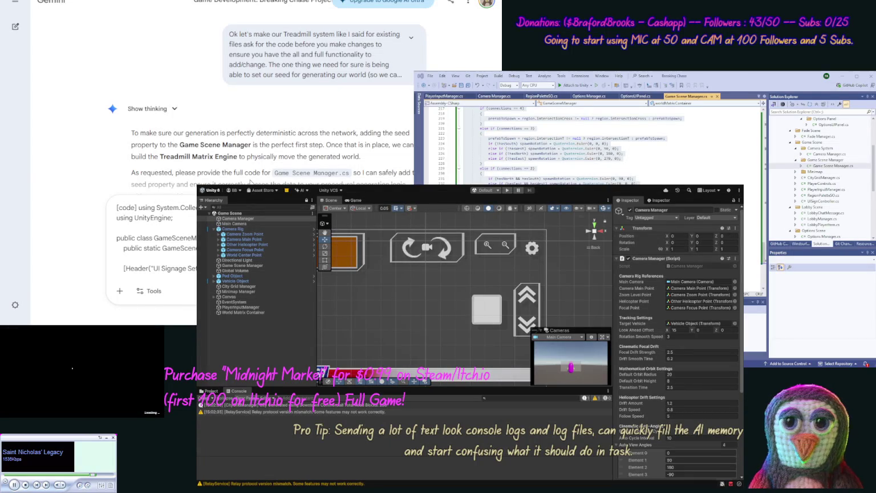
{"action": "type", "text": "Update"}
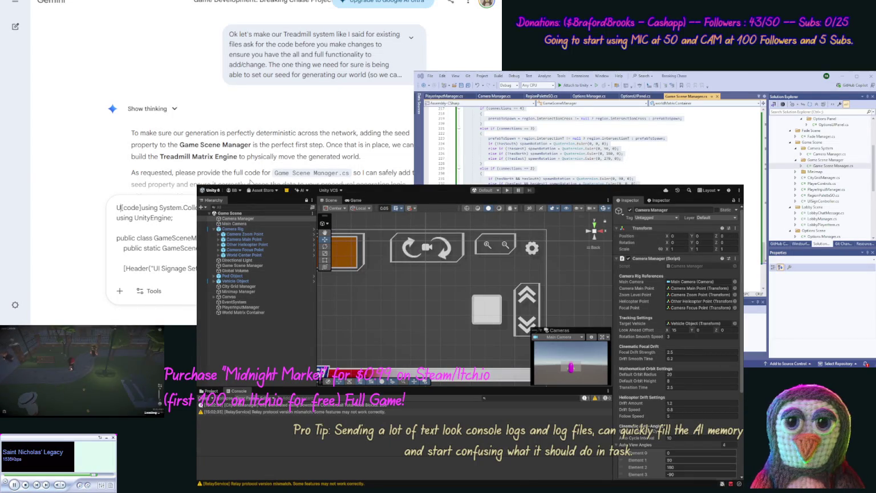
{"action": "key", "text": "ctrl+End"}
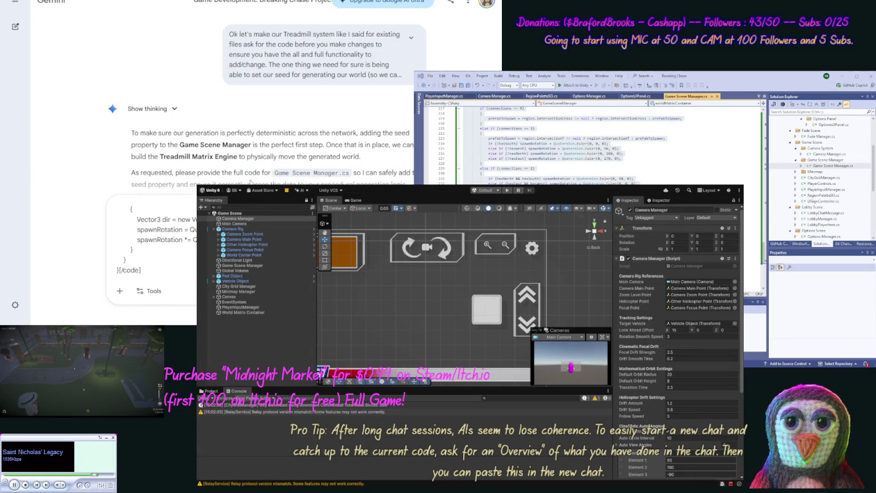
{"action": "key", "text": "Return"}
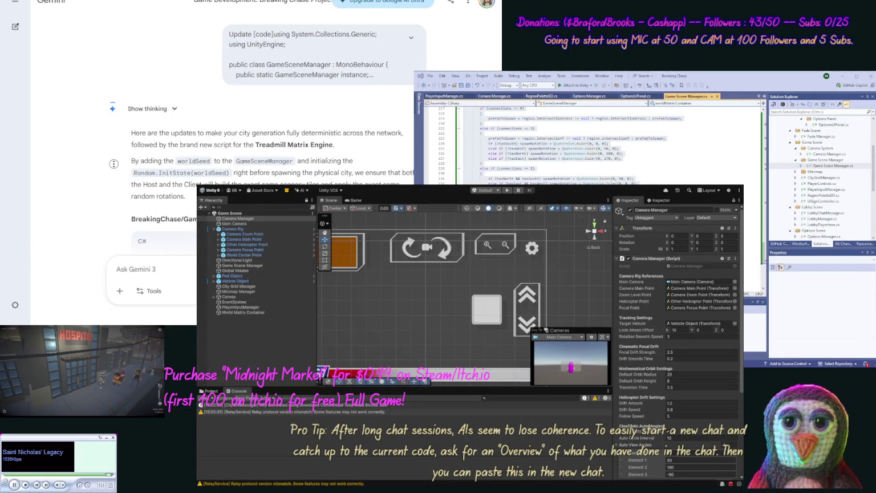
- Replace Game Scene Manager.cs contents in Visual Studio with Gemini's updated code
{"action": "scroll", "coordinate": [114, 167], "scroll_direction": "down", "scroll_amount": 1}
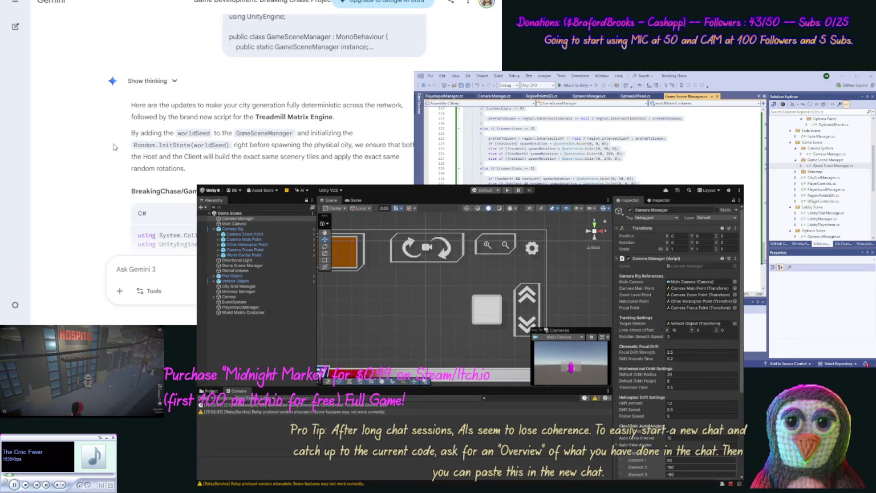
{"action": "scroll", "coordinate": [108, 169], "scroll_direction": "down", "scroll_amount": 2}
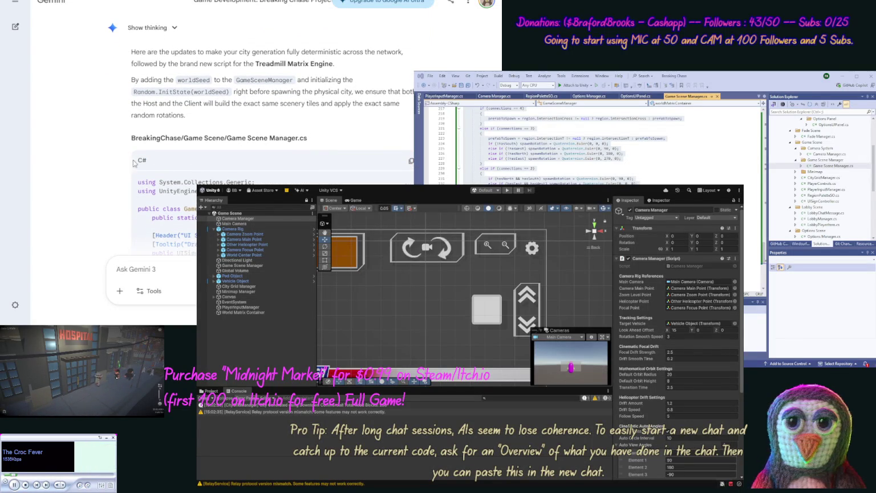
{"action": "left_click", "coordinate": [411, 160]}
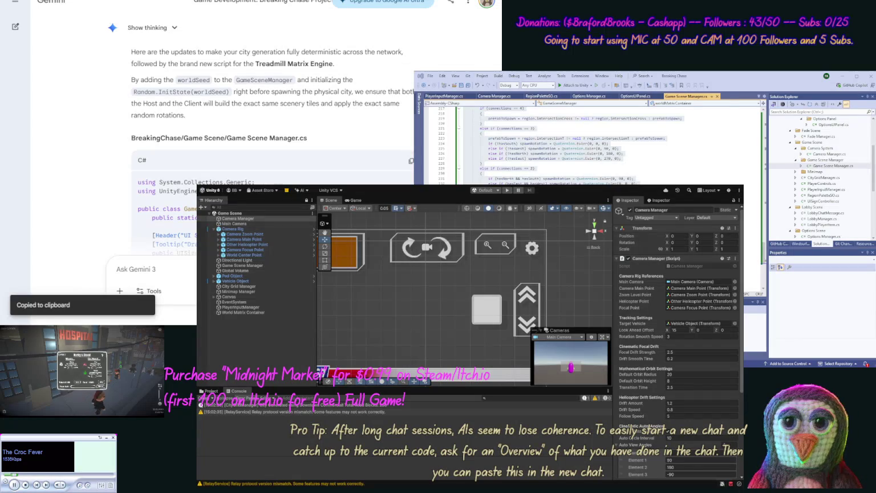
{"action": "left_click", "coordinate": [753, 203]}
{"action": "key", "text": "ctrl+a"}
{"action": "key", "text": "ctrl+v"}
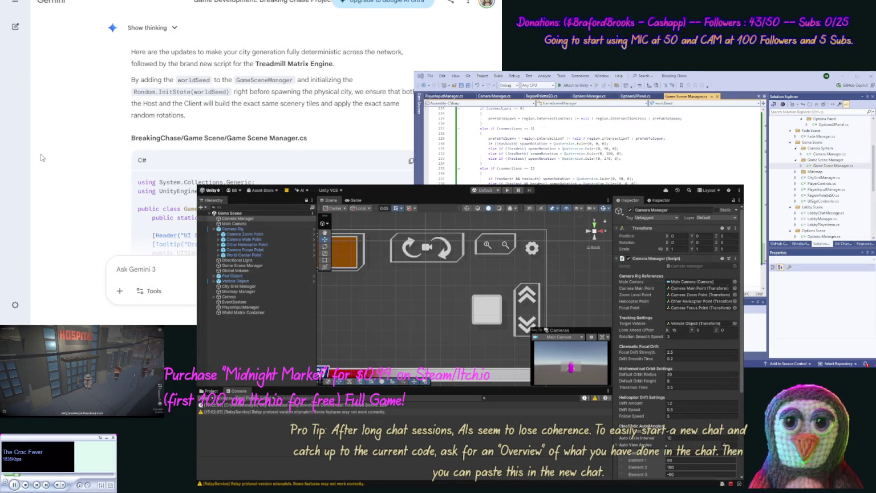
- Copy Gemini's new WorldMatrixController.cs script code to the clipboard
{"action": "scroll", "coordinate": [100, 150], "scroll_direction": "down", "scroll_amount": 5}
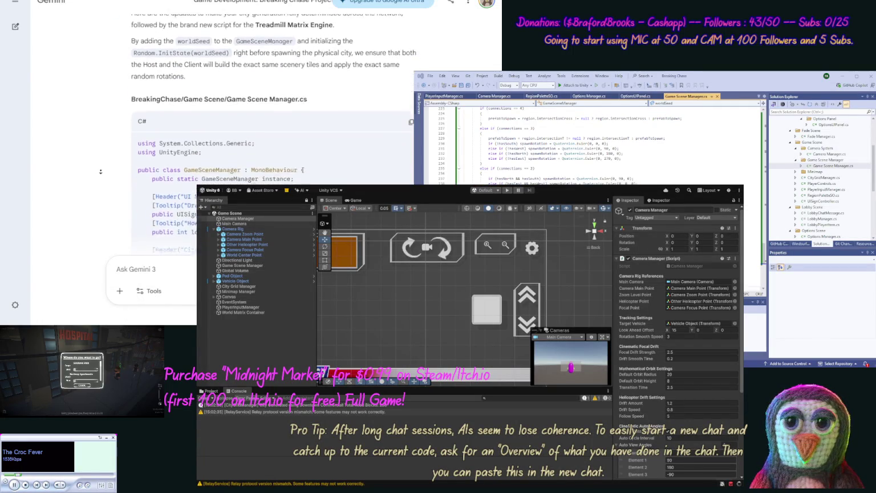
{"action": "scroll", "coordinate": [101, 179], "scroll_direction": "down", "scroll_amount": 10}
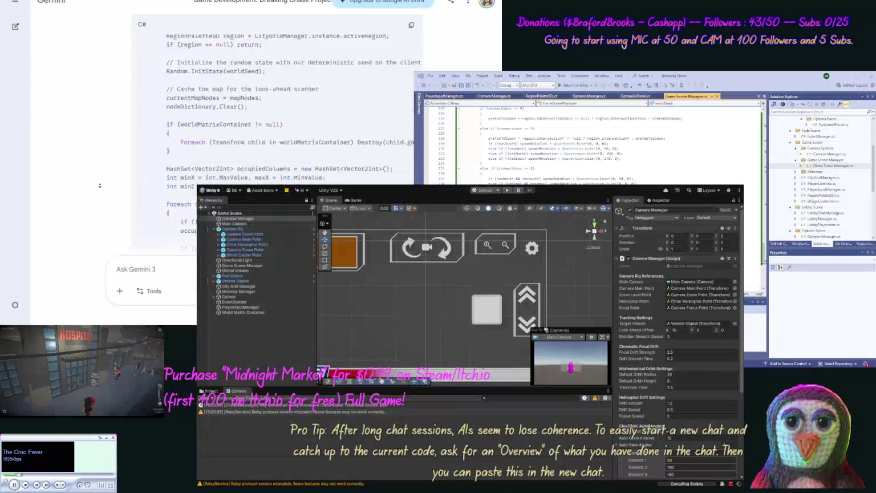
{"action": "scroll", "coordinate": [101, 199], "scroll_direction": "down", "scroll_amount": 10}
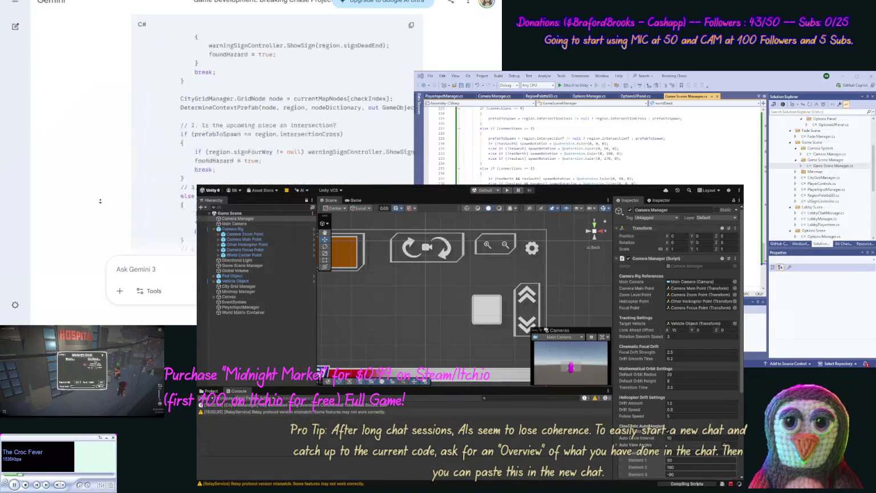
{"action": "scroll", "coordinate": [100, 200], "scroll_direction": "down", "scroll_amount": 10}
{"action": "scroll", "coordinate": [104, 167], "scroll_direction": "up", "scroll_amount": 4}
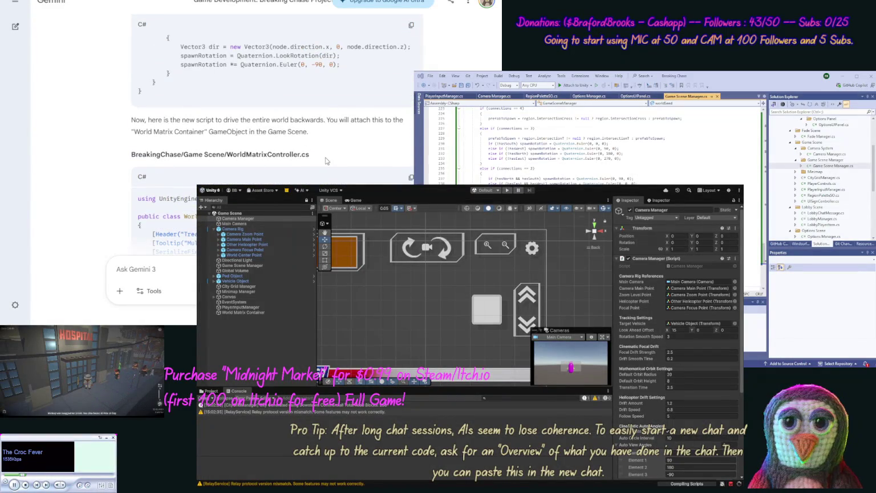
{"action": "left_click", "coordinate": [410, 178]}
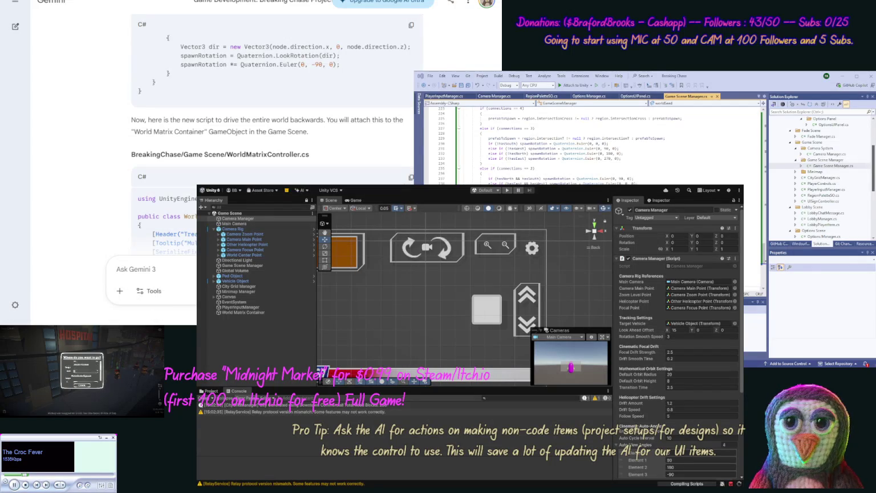
{"action": "scroll", "coordinate": [822, 171], "scroll_direction": "down", "scroll_amount": 5}
{"action": "scroll", "coordinate": [821, 171], "scroll_direction": "up", "scroll_amount": 4}
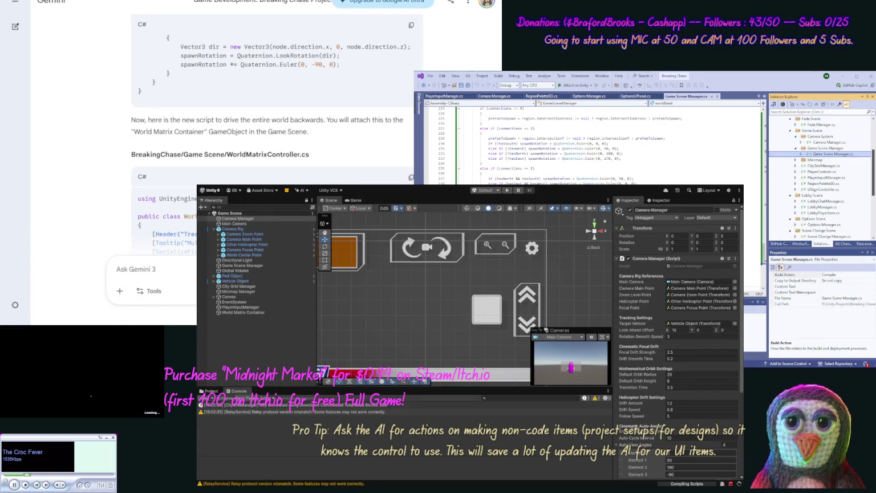
{"action": "scroll", "coordinate": [822, 171], "scroll_direction": "up", "scroll_amount": 1}
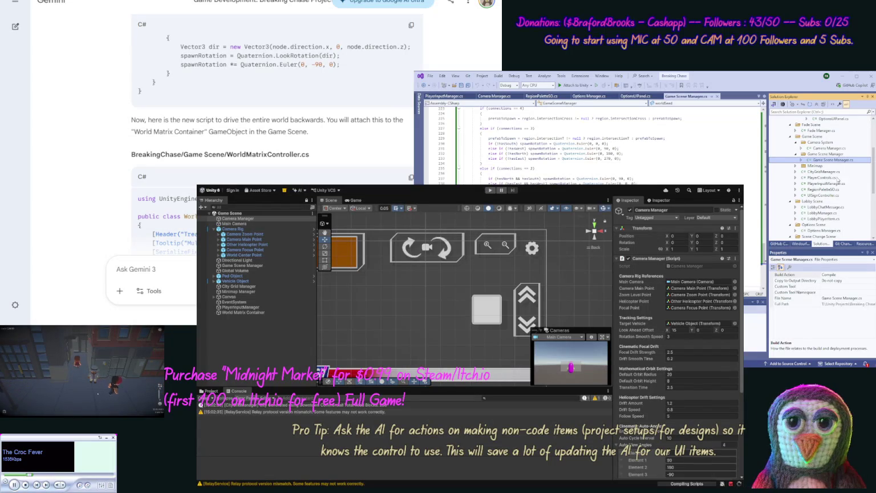
{"action": "left_click", "coordinate": [796, 165]}
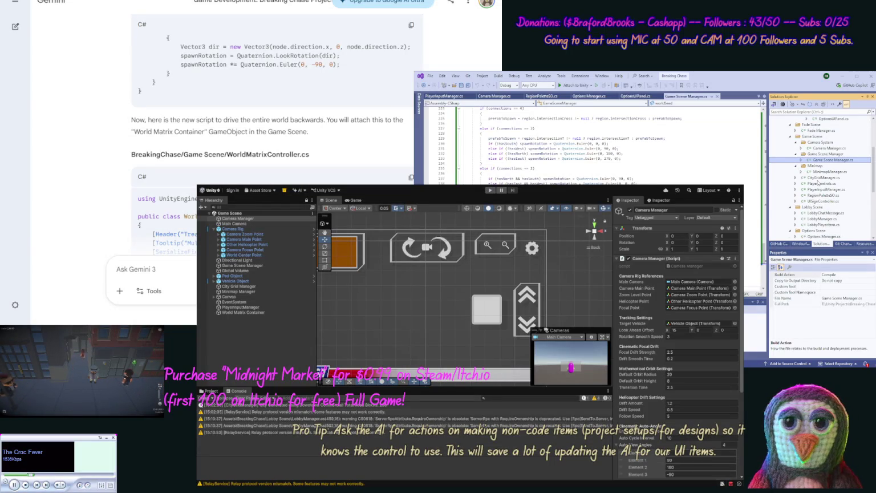
- Select the WorldMatrixController.cs name and navigate Unity's Project window to Assets/BreakingChase/Game Scene
{"action": "mouse_move", "coordinate": [874, 182]}
{"action": "left_mouse_down"}
{"action": "mouse_move", "coordinate": [874, 170]}
{"action": "mouse_move", "coordinate": [874, 205]}
{"action": "left_mouse_up"}
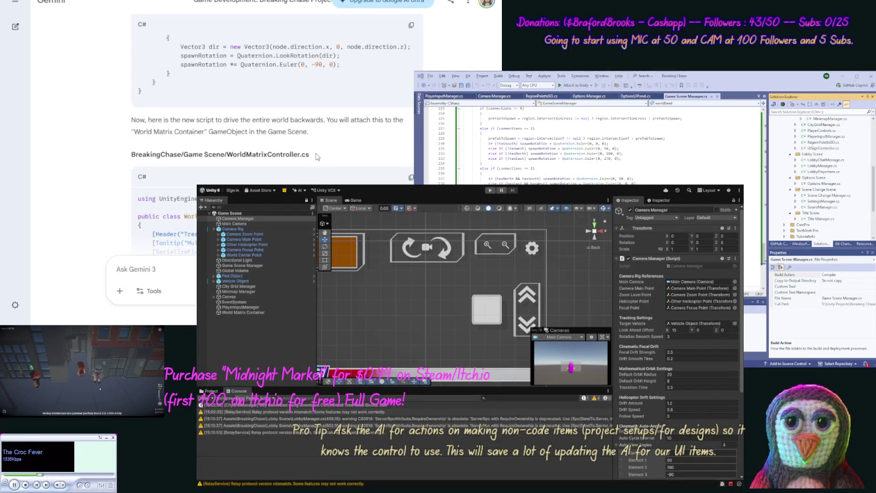
{"action": "left_click_drag", "start_coordinate": [316, 154], "coordinate": [240, 152]}
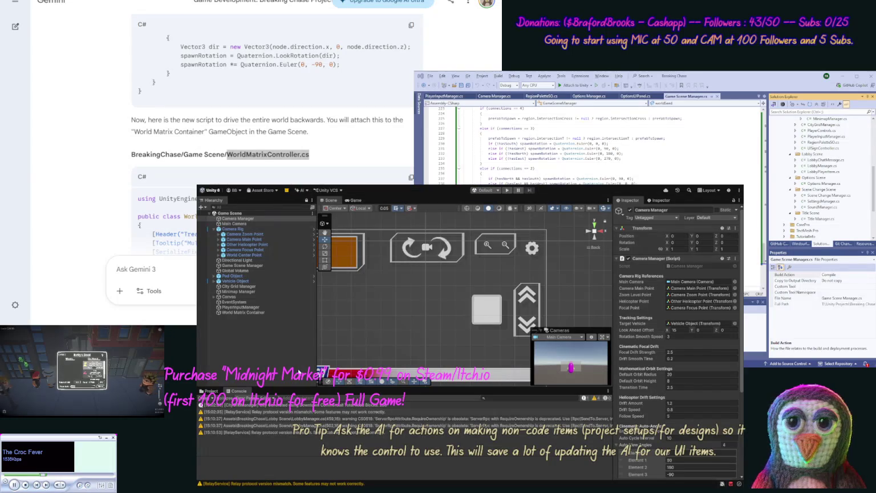
{"action": "left_click", "coordinate": [210, 390]}
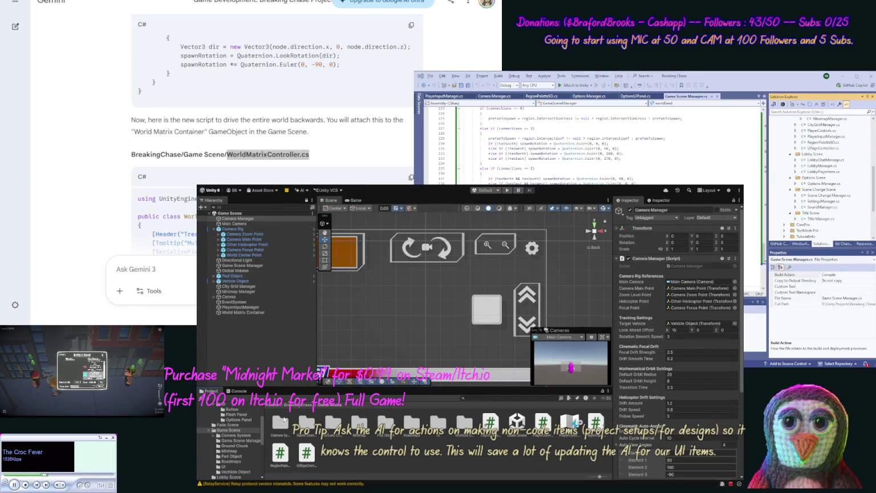
{"action": "left_click", "coordinate": [220, 436]}
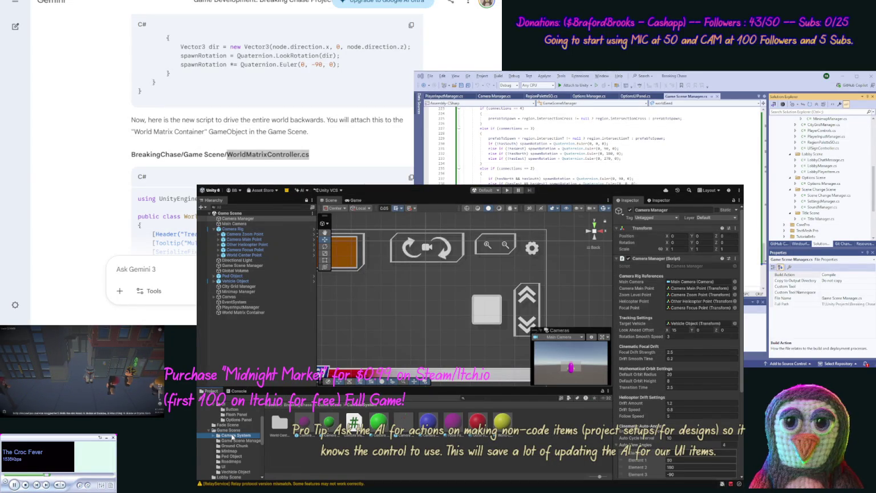
{"action": "key", "text": "Right"}
{"action": "key", "text": "Down"}
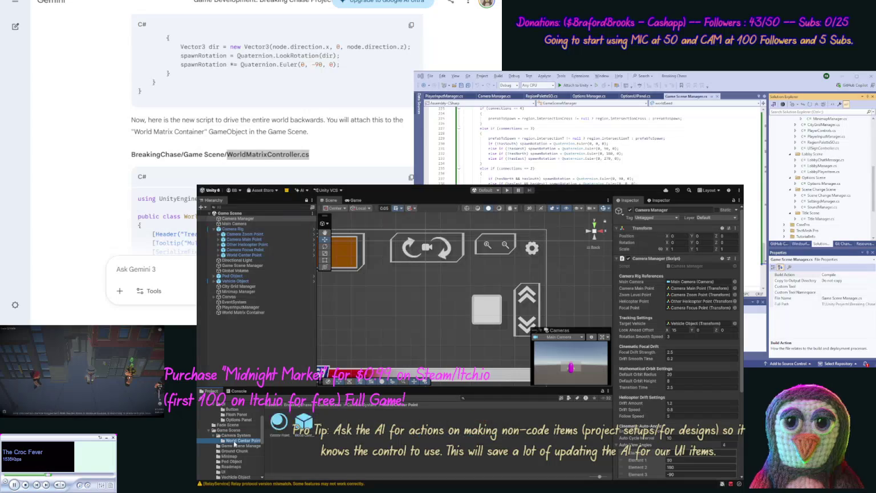
{"action": "key", "text": "Left"}
{"action": "key", "text": "Left"}
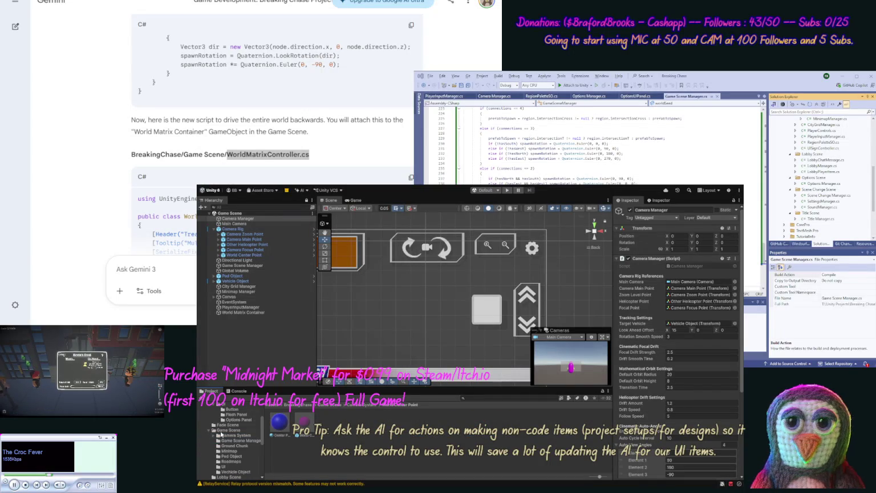
{"action": "key", "text": "Up"}
{"action": "left_click", "coordinate": [350, 463]}
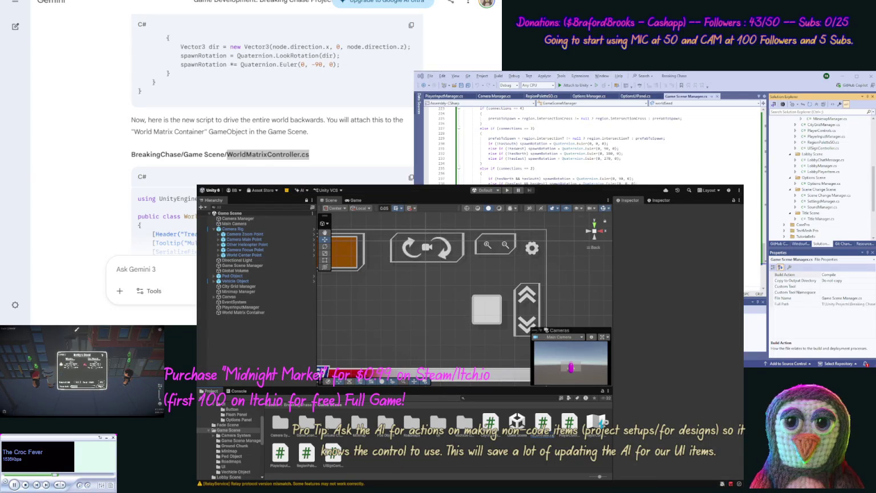
- Copy Gemini's WorldMatrixController code and check Unity's Console before returning to the Project view
{"action": "left_click", "coordinate": [410, 177]}
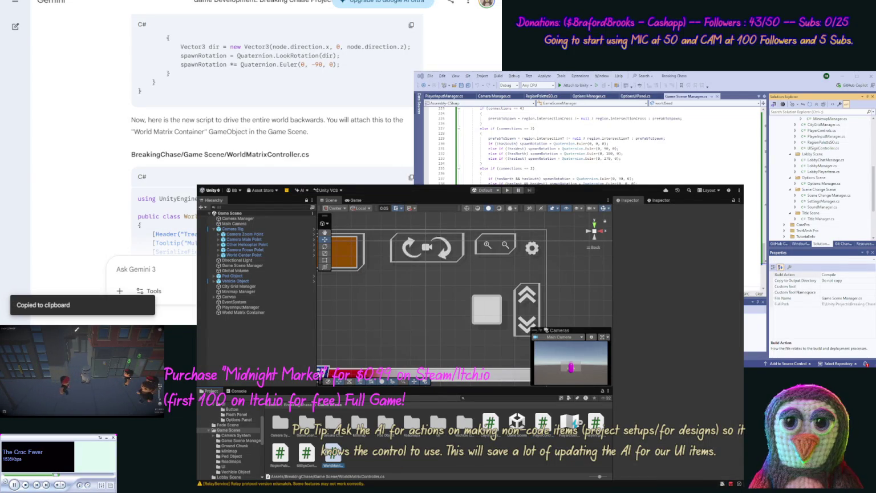
{"action": "left_click", "coordinate": [239, 391]}
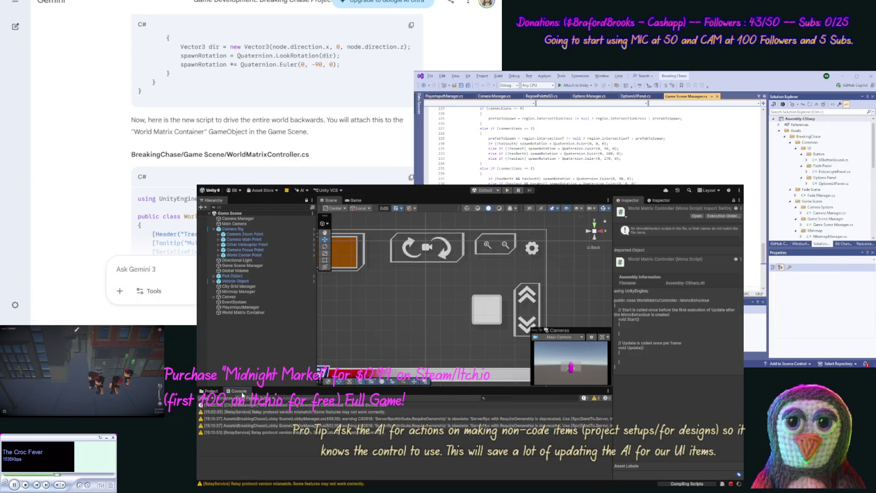
{"action": "left_click", "coordinate": [211, 391]}
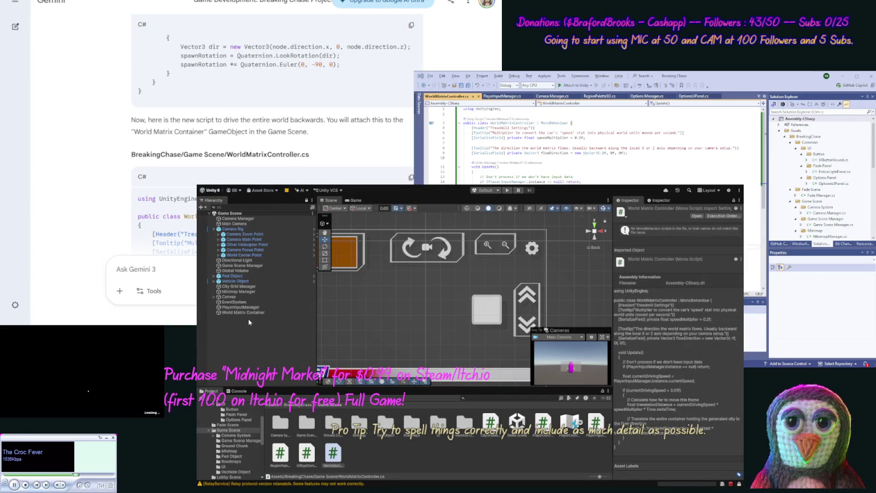
- Select World Matrix Container to show its World Matrix Controller: Speed Multiplier 0.2, Flow Direction (-1, 0, 0)
{"action": "left_click", "coordinate": [240, 313]}
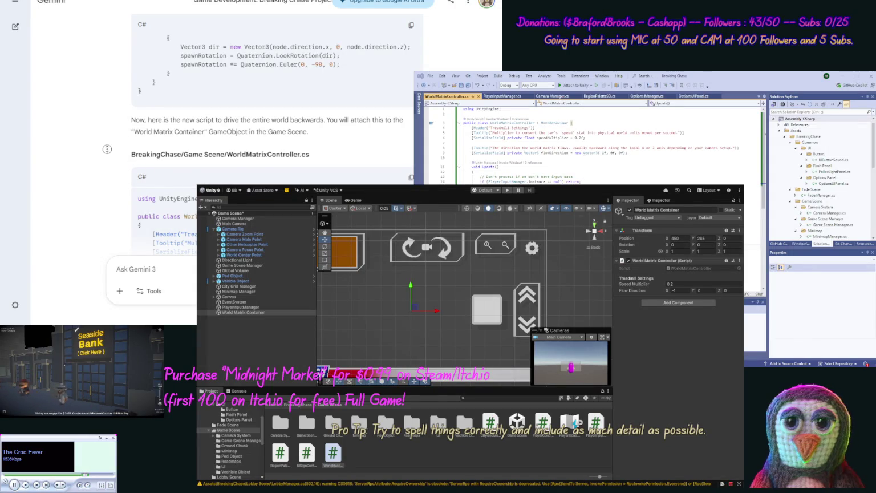
{"action": "scroll", "coordinate": [111, 171], "scroll_direction": "down", "scroll_amount": 10}
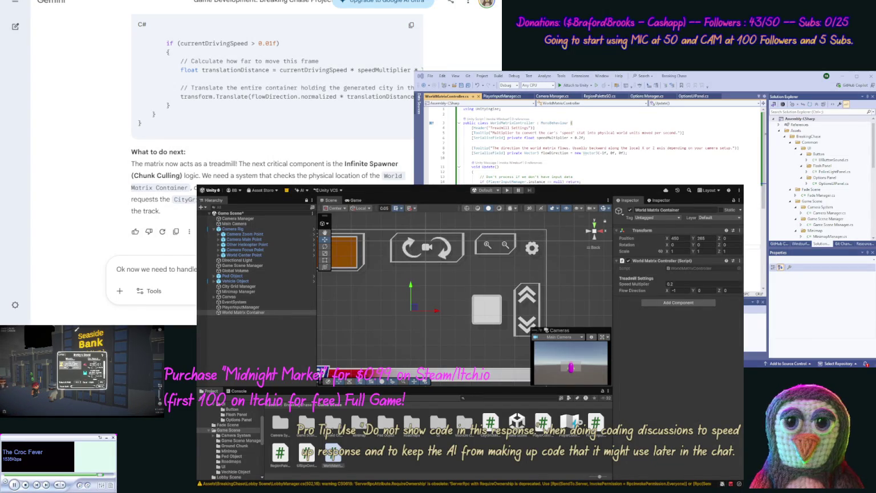
{"action": "type", "text": "Ok now we need to handl"}
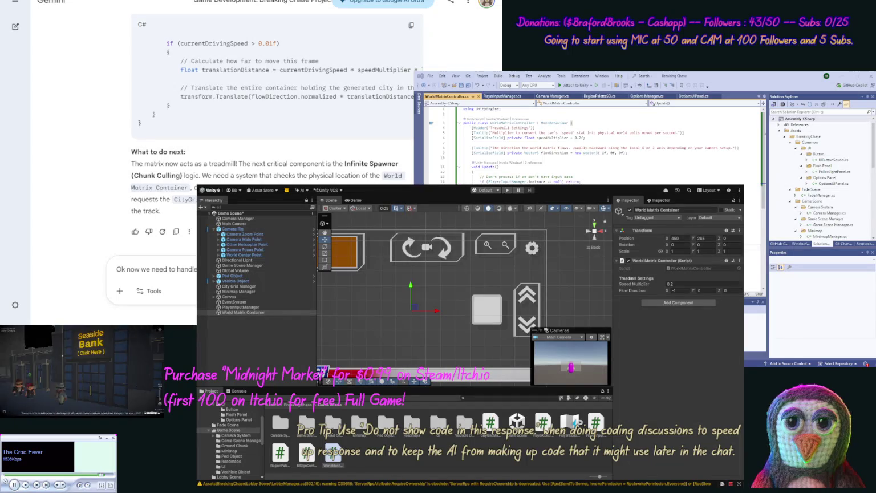
- Draft the Gemini request about the properties to handle and the properties needed for vehicles
{"action": "type", "text": "proper"}
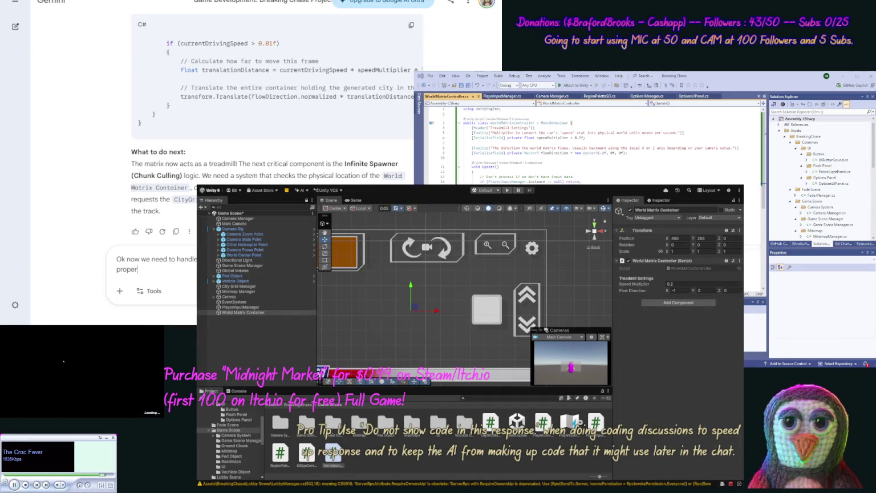
{"action": "type", "text": "ties to ha"}
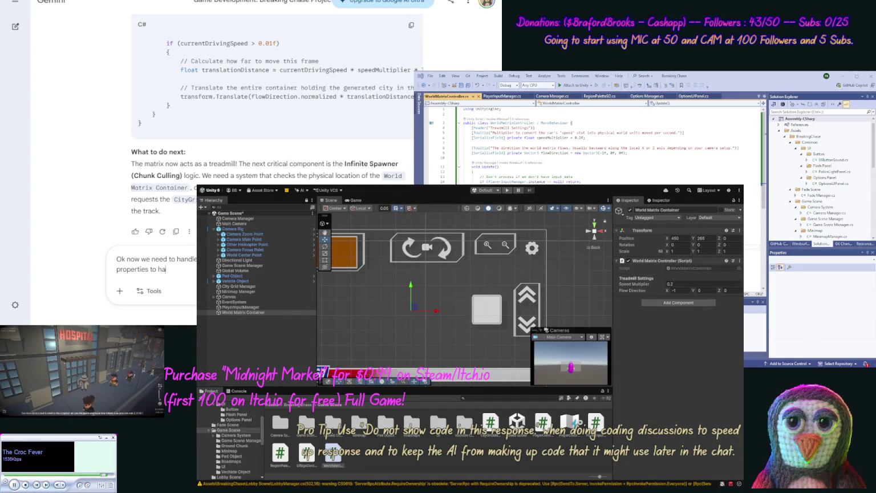
{"action": "type", "text": "ndle thing"}
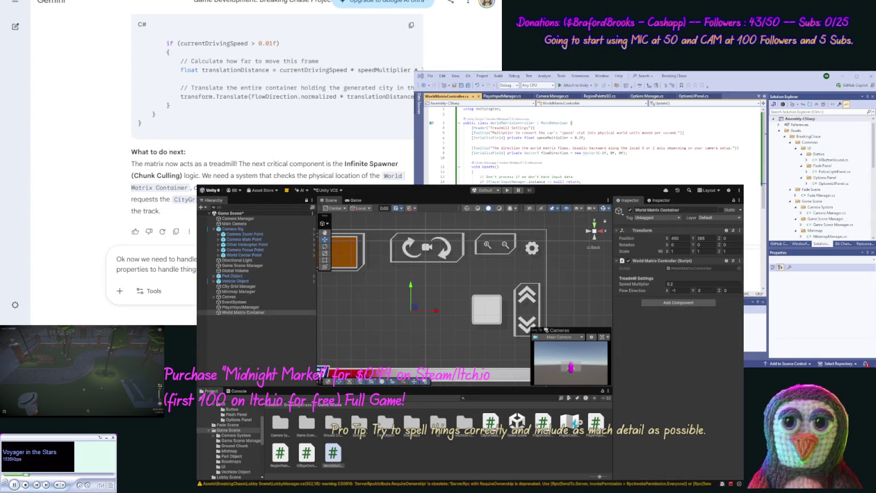
{"action": "type", "text": "proper"}
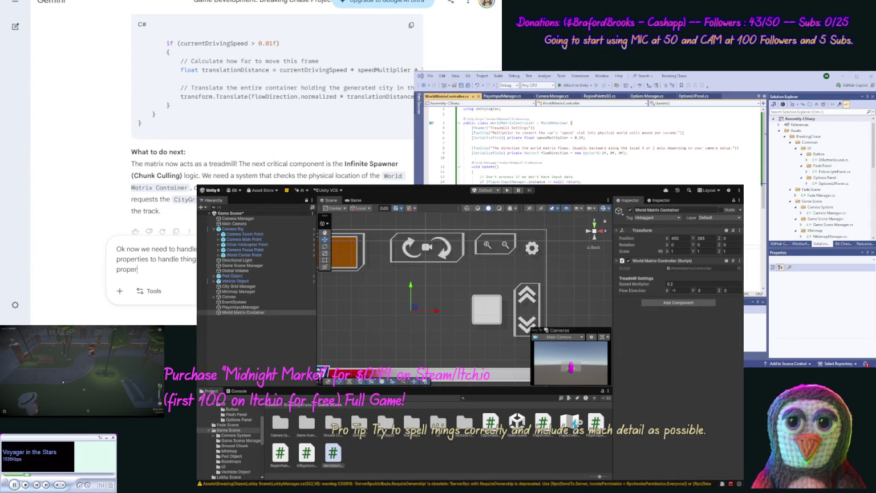
{"action": "type", "text": "ties we ne"}
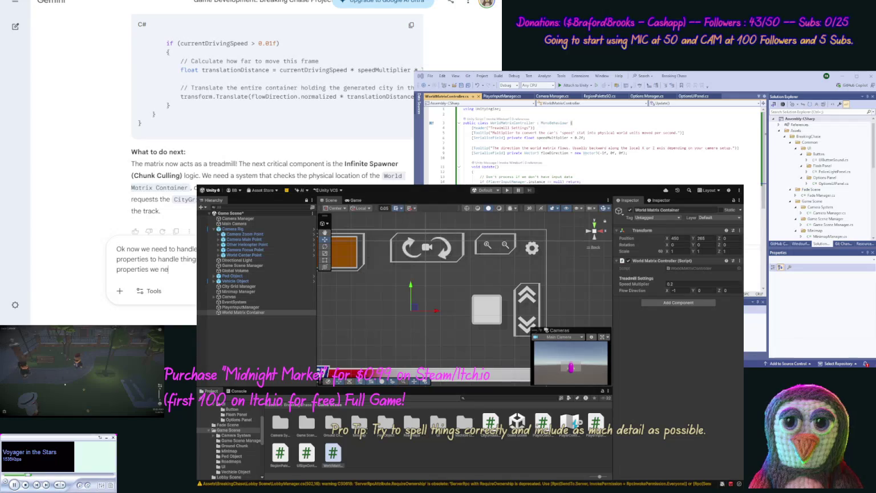
{"action": "type", "text": "ed for ve"}
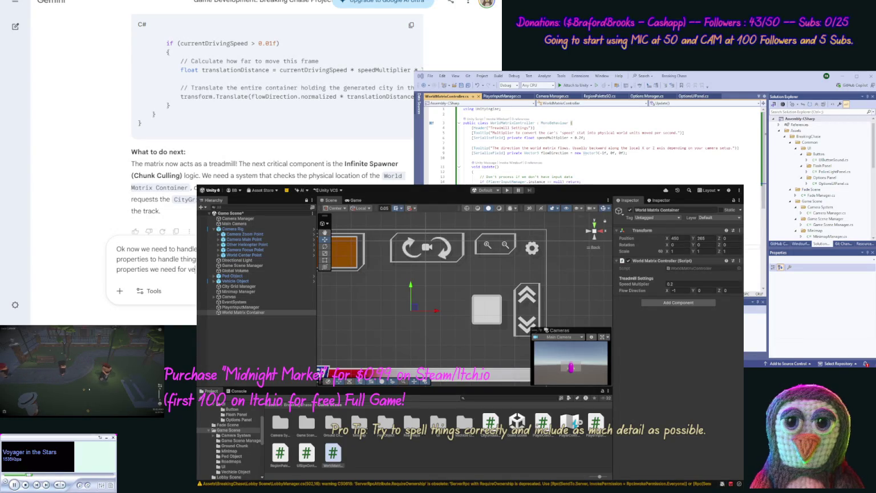
{"action": "type", "text": "chicle"}
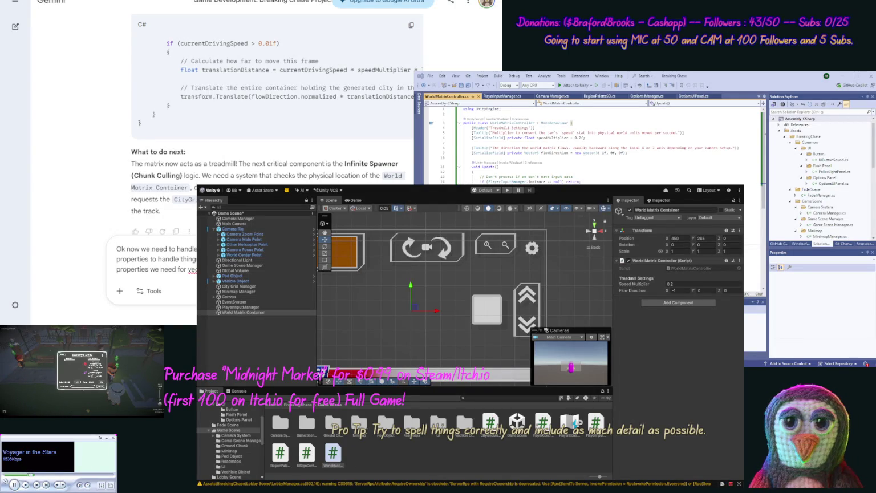
- Fix the 'vehicle' typo and extend the draft with the "actions" still wanted for vehicles
{"action": "key", "text": "BackSpace"}
{"action": "key", "text": "BackSpace"}
{"action": "key", "text": "BackSpace"}
{"action": "type", "text": "hicle"}
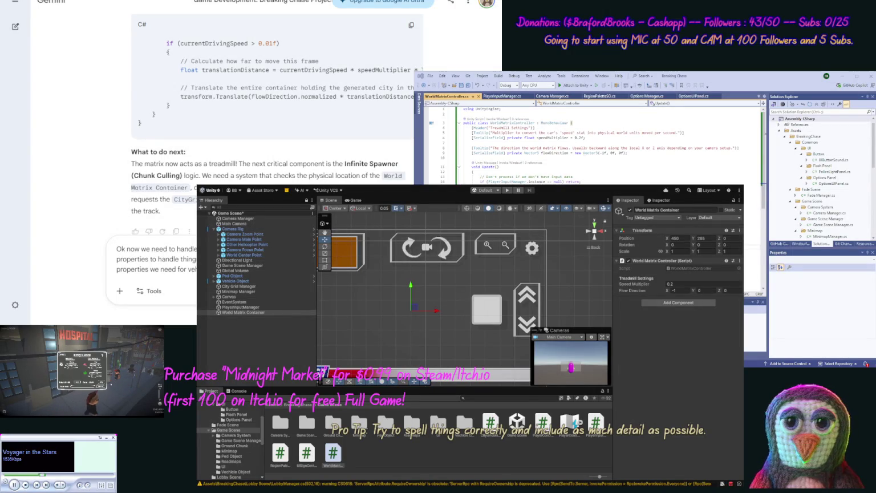
{"action": "type", "text": "\"actions"}
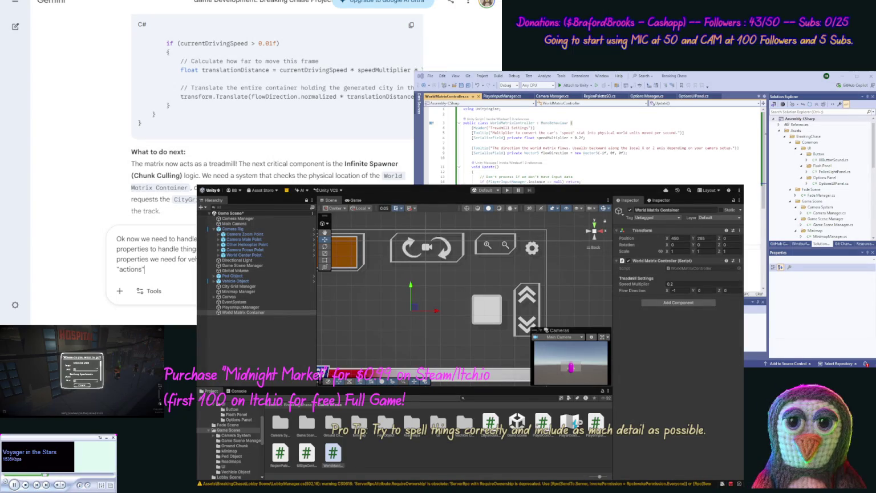
{"action": "type", "text": "we still wa"}
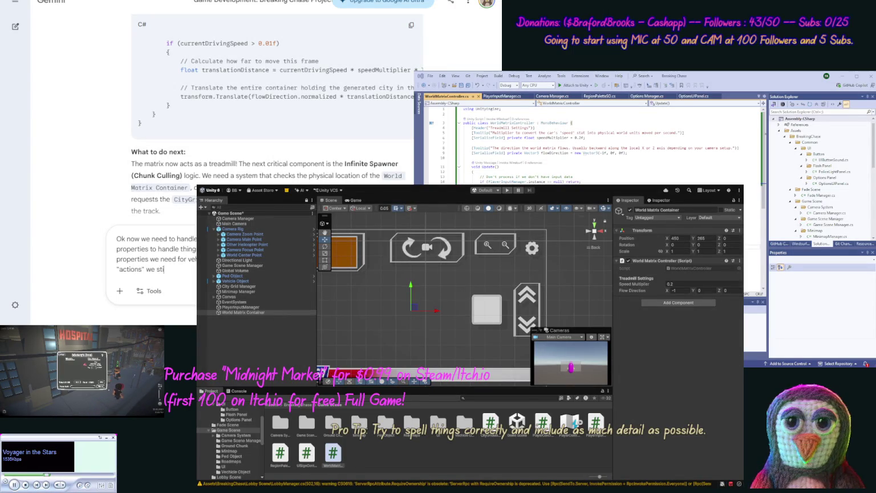
{"action": "type", "text": "nt to a"}
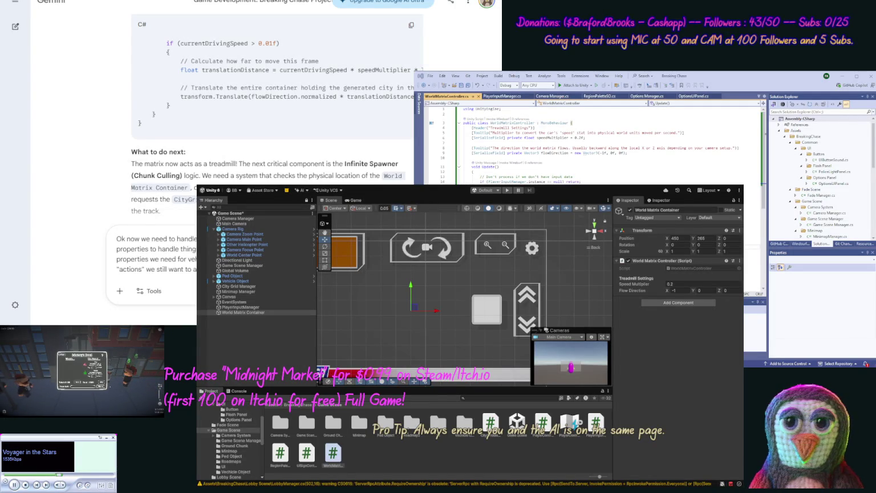
{"action": "type", "text": "v"}
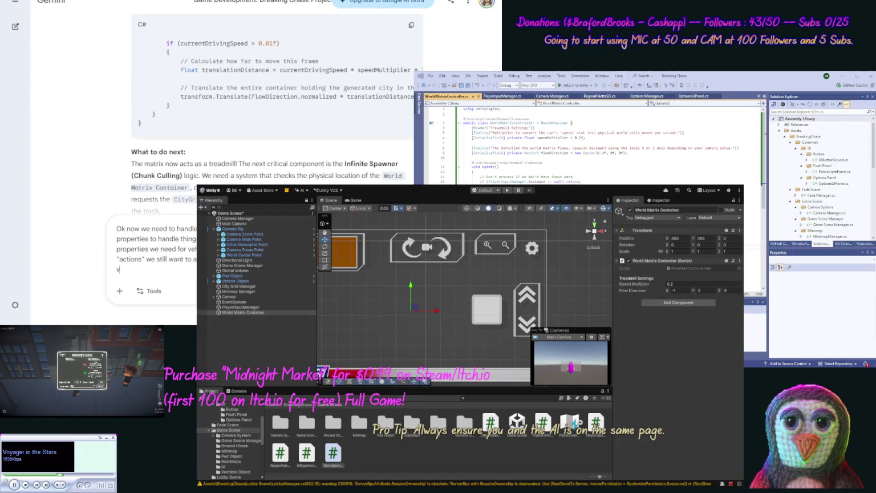
{"action": "type", "text": "echilies"}
- Fix the 'vehicles' typo and ask to add vehicles, including Ambulance and Firetruck, to the Road SO
{"action": "key", "text": "BackSpace"}
{"action": "key", "text": "BackSpace"}
{"action": "key", "text": "BackSpace"}
{"action": "type", "text": "hicles"}
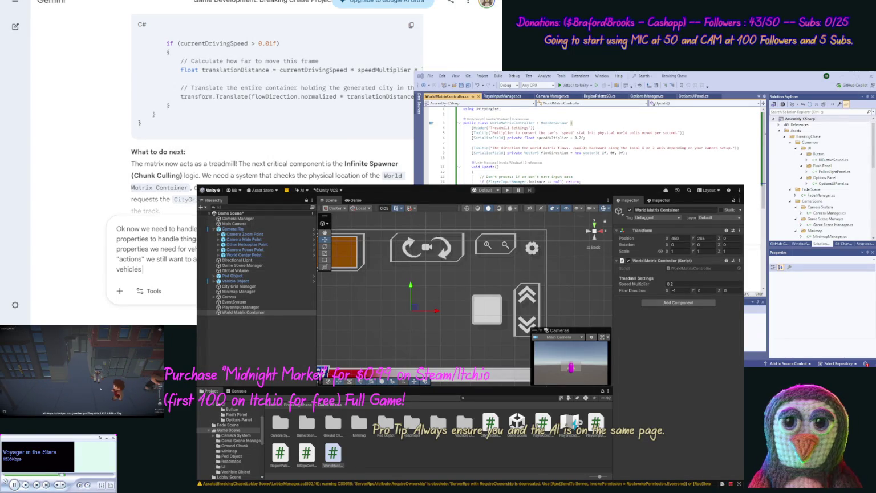
{"action": "type", "text": " to our "}
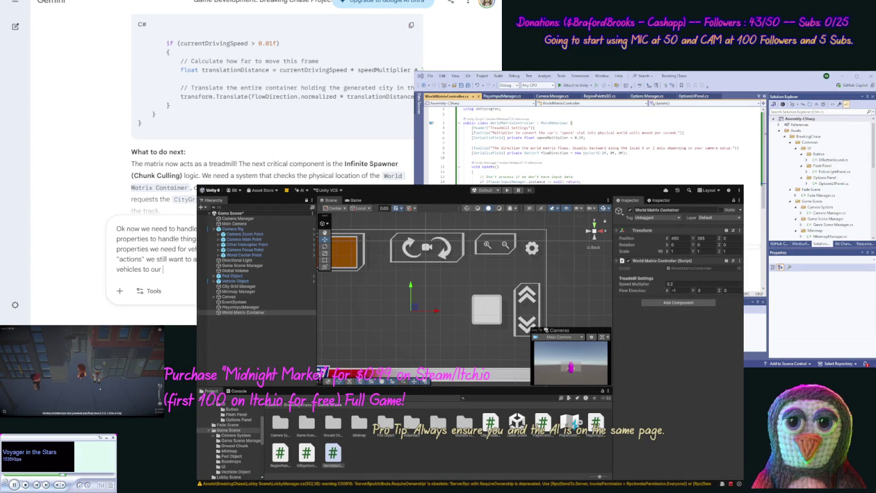
{"action": "type", "text": "Road"}
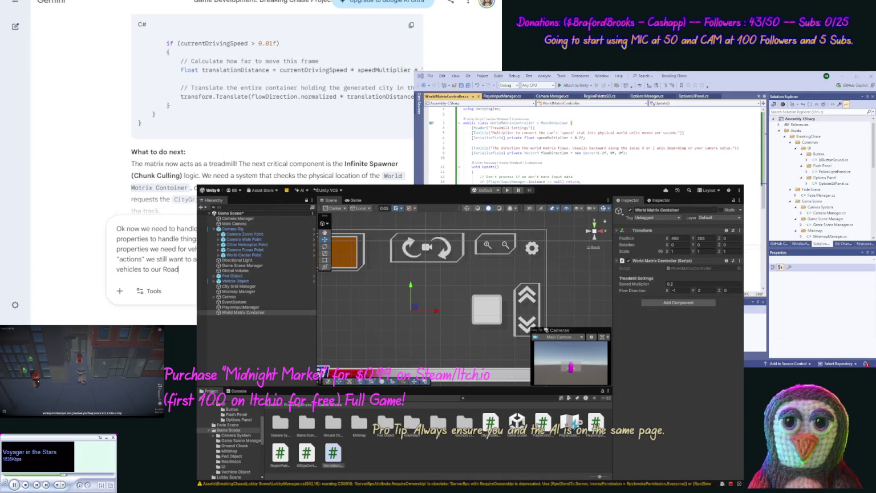
{"action": "type", "text": " SO,"}
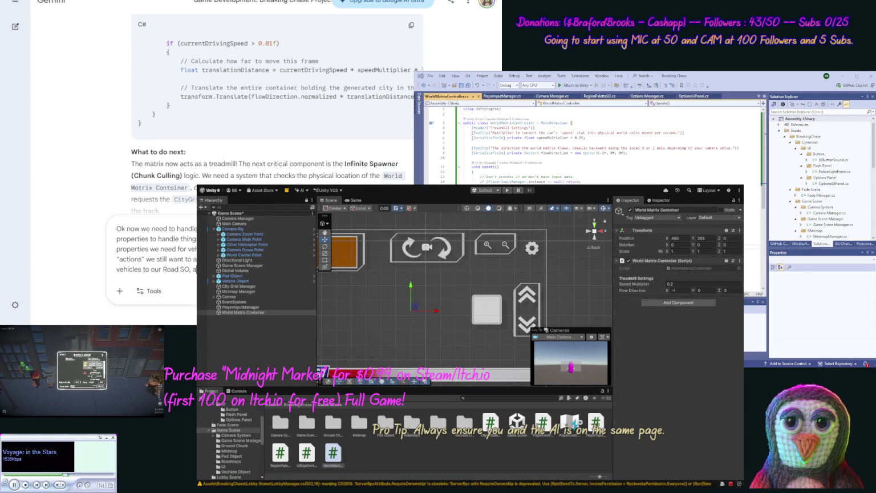
{"action": "type", "text": " a"}
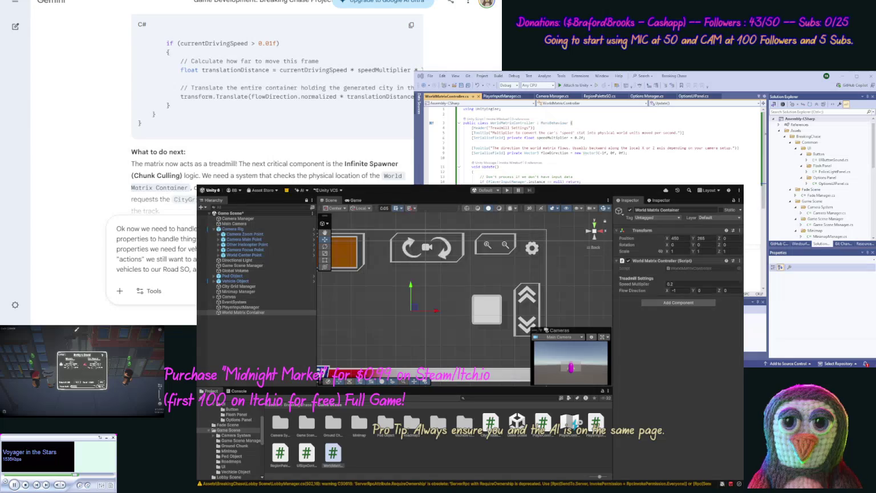
{"action": "type", "text": "Ambu"}
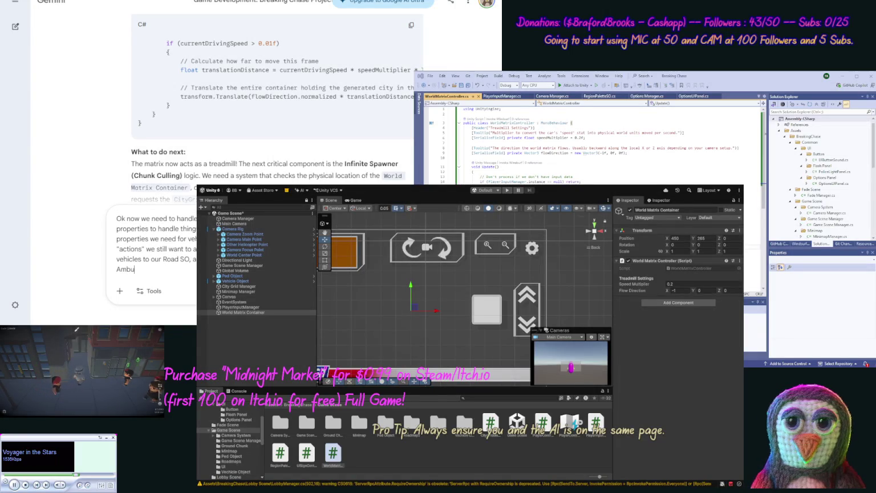
{"action": "type", "text": "lance"}
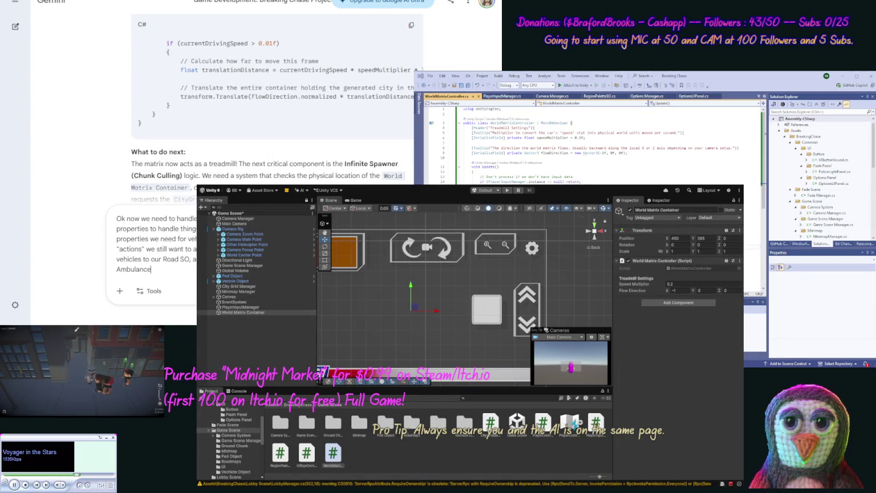
{"action": "type", "text": " and"}
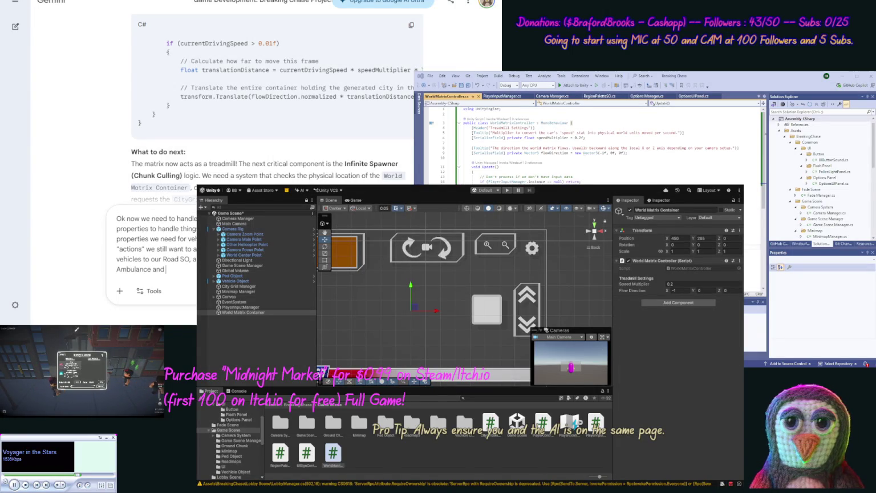
{"action": "type", "text": " Firetruck"}
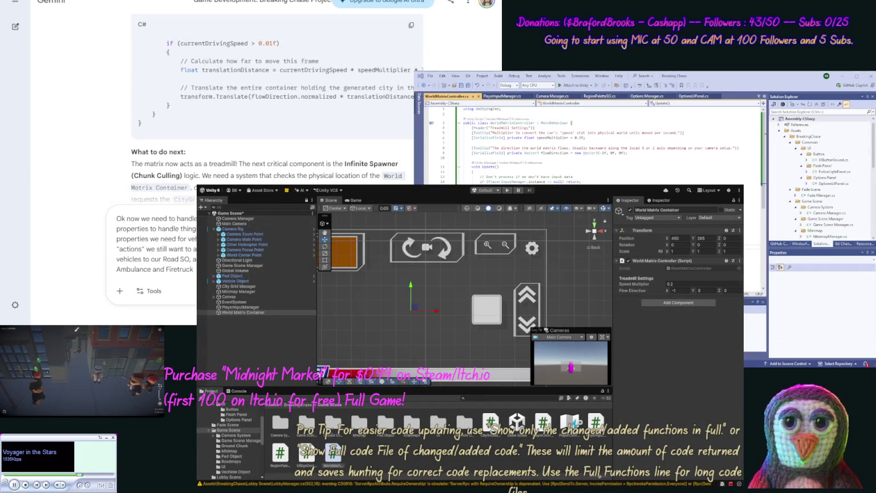
{"action": "type", "text": ".)"}
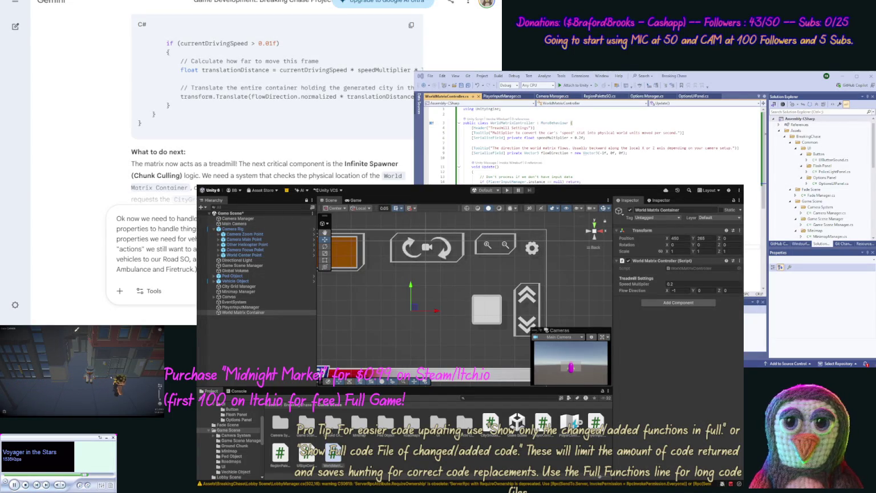
- Finish the vehicle Scriptable Object request about new vehicles and code, then send it to Gemini
{"action": "type", "text": "new "}
{"action": "type", "text": "vehicles, that has properti"}
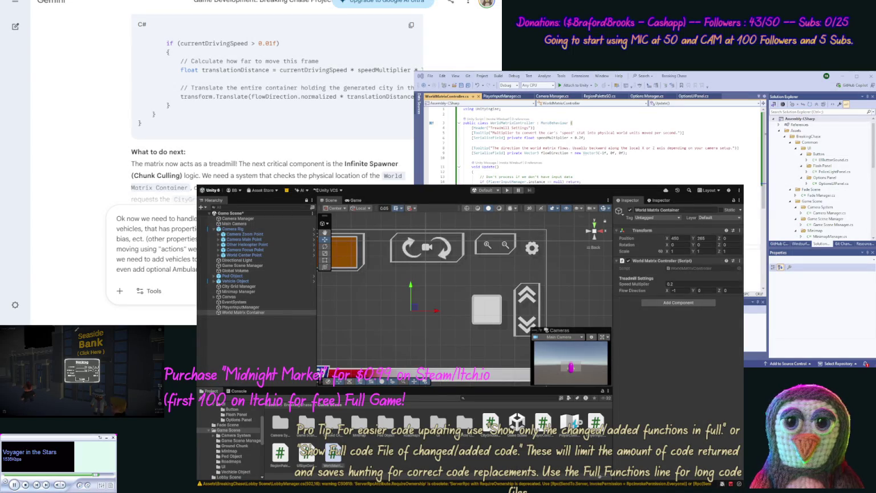
{"action": "type", "text": "code."}
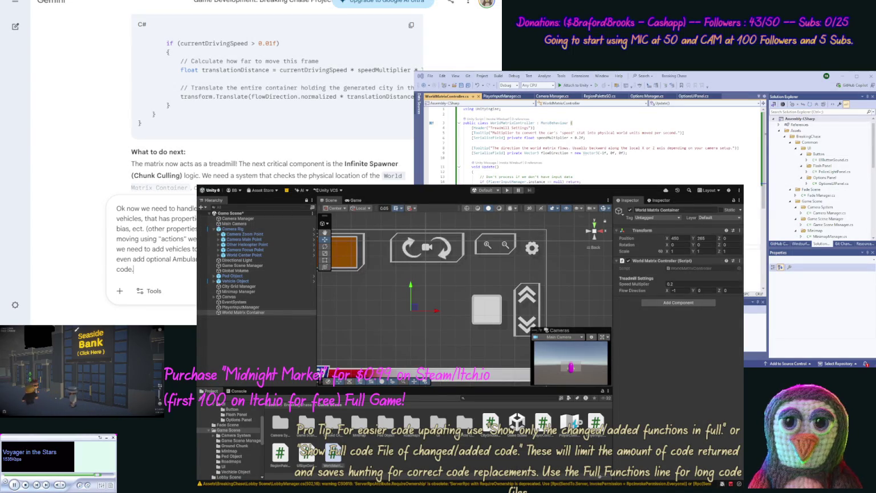
{"action": "key", "text": "Return"}
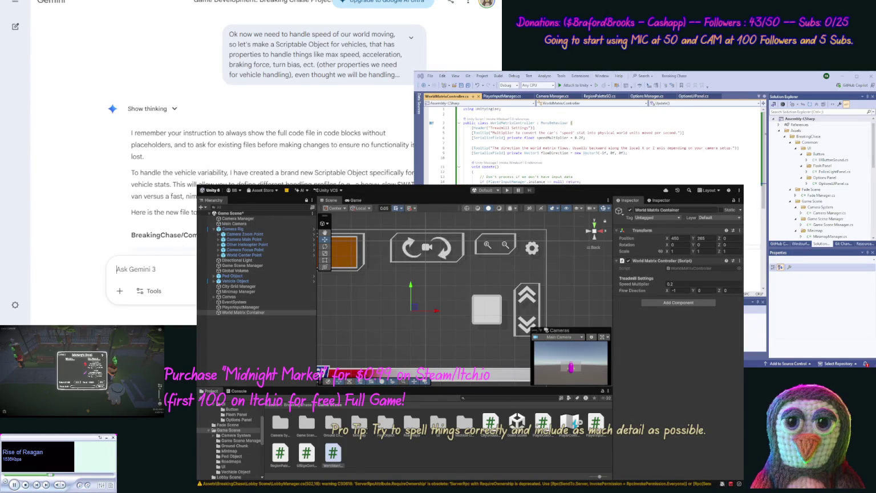
- Copy the VehicleStatsSO code from Gemini's reply and select its file name VehicleStatsSO.cs
{"action": "scroll", "coordinate": [344, 154], "scroll_direction": "down", "scroll_amount": 1}
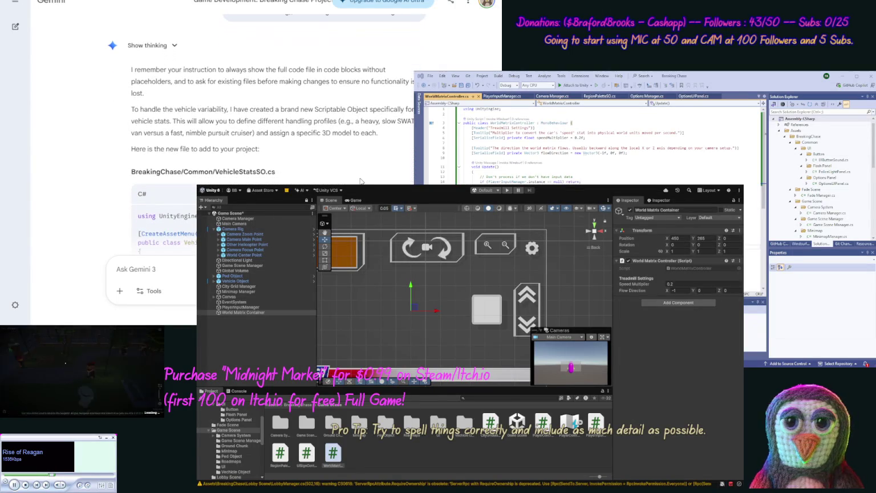
{"action": "key", "text": "ctrl+c"}
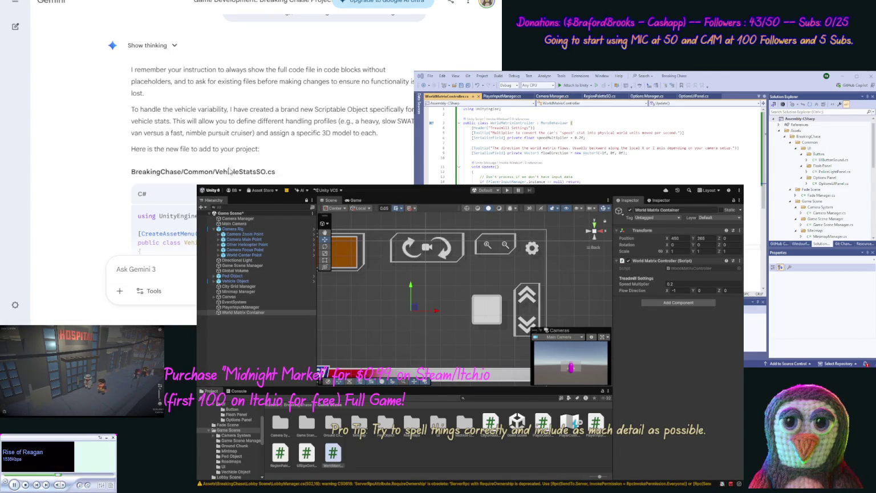
{"action": "left_click_drag", "start_coordinate": [276, 172], "coordinate": [215, 171]}
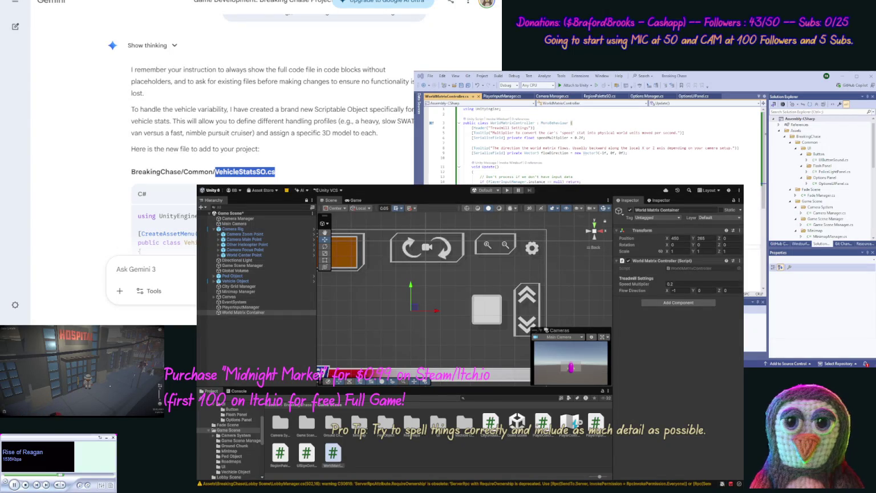
{"action": "left_click", "coordinate": [355, 393]}
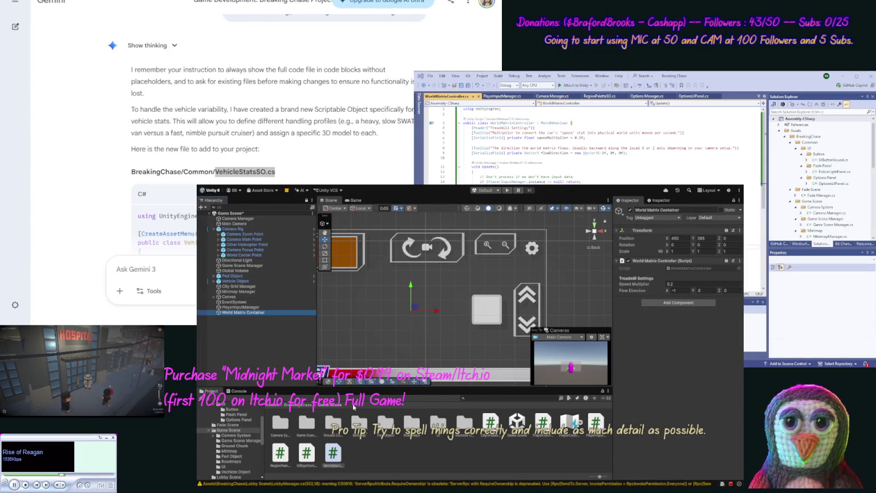
- Create a VehicleStatsSO script in the Vechicle Object folder and paste Gemini's code over its template
{"action": "left_click", "coordinate": [262, 414]}
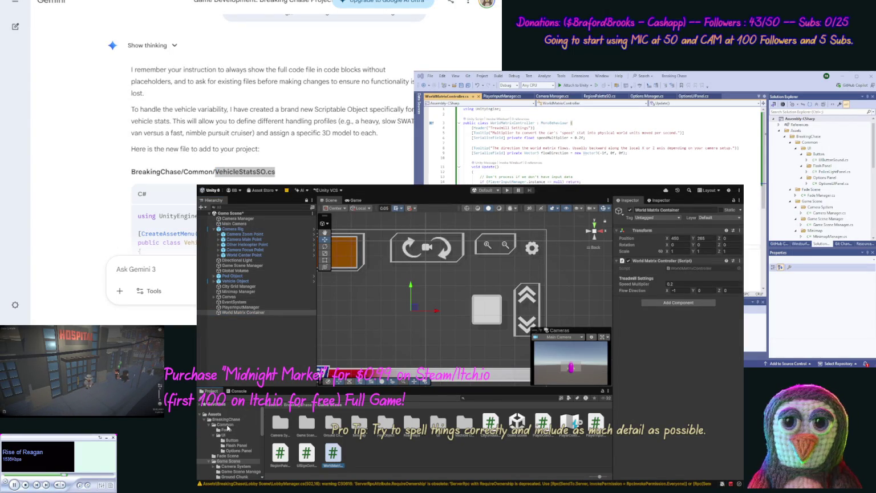
{"action": "scroll", "coordinate": [263, 434], "scroll_direction": "down", "scroll_amount": 3}
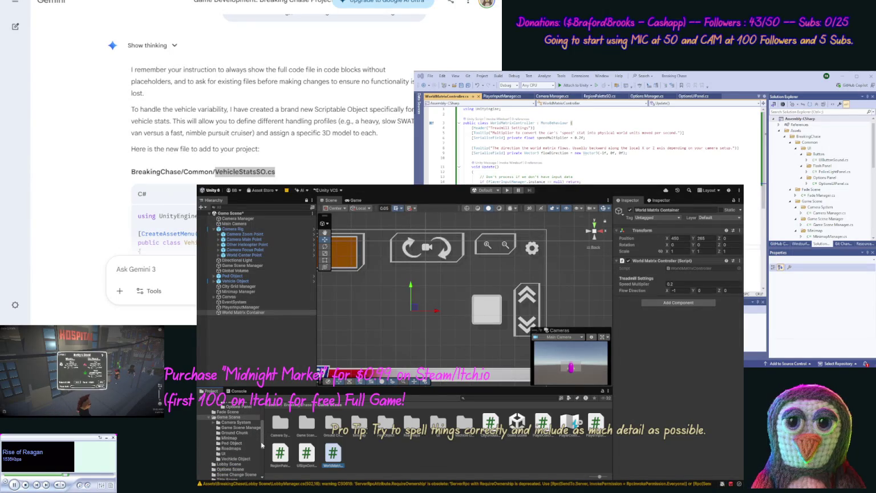
{"action": "left_click", "coordinate": [235, 459]}
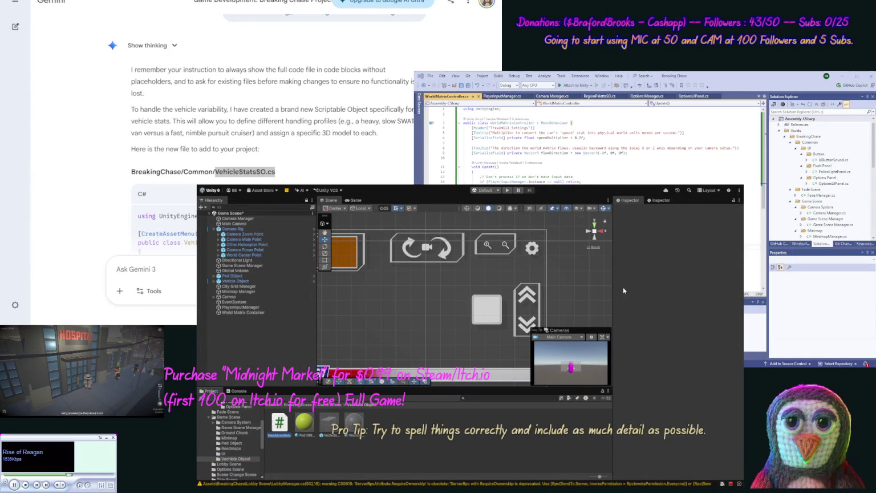
{"action": "key", "text": "ctrl+v"}
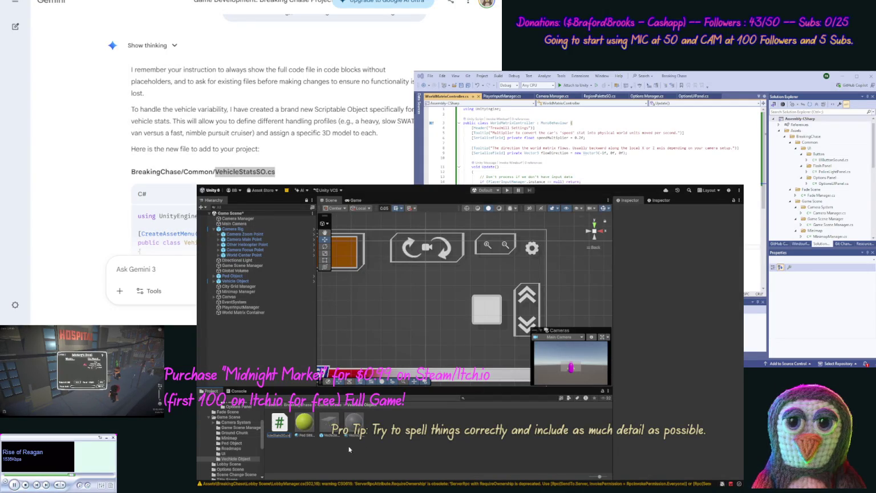
{"action": "key", "text": "Return"}
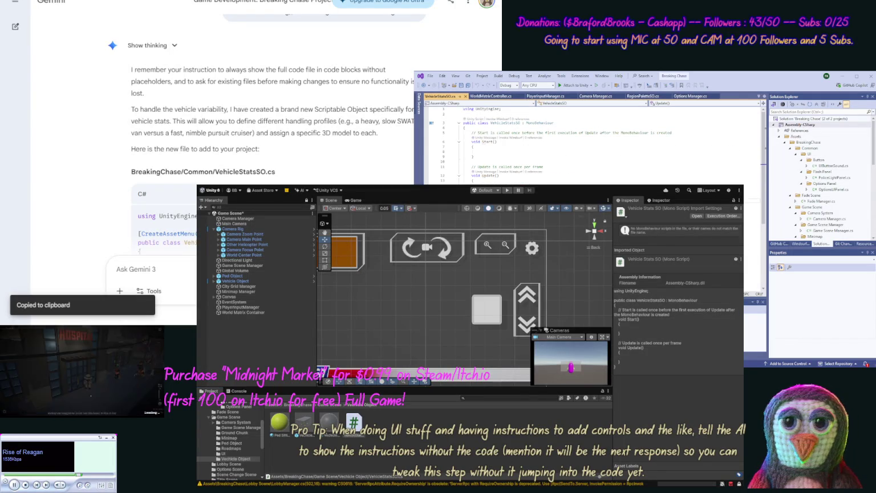
{"action": "key", "text": "ctrl+a"}
{"action": "key", "text": "ctrl+v"}
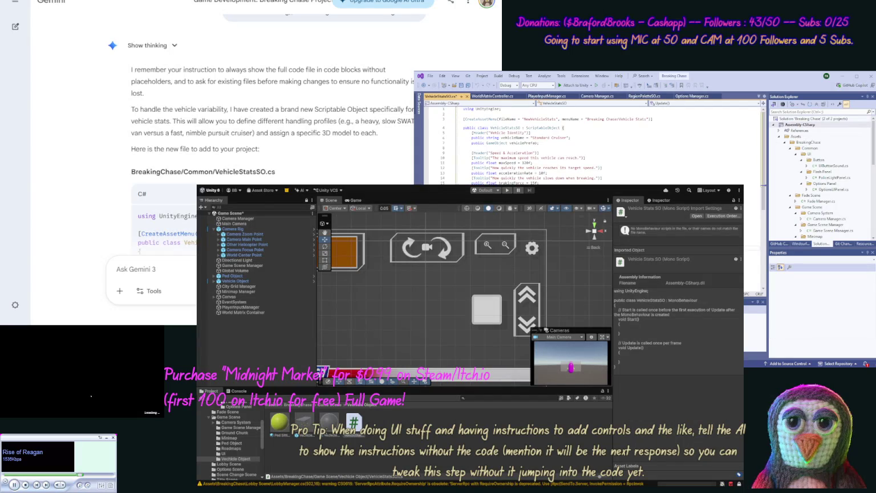
- Save VehicleStatsSO.cs, review the saved code, and bring up RegionPaletteSO.cs
{"action": "key", "text": "ctrl+s"}
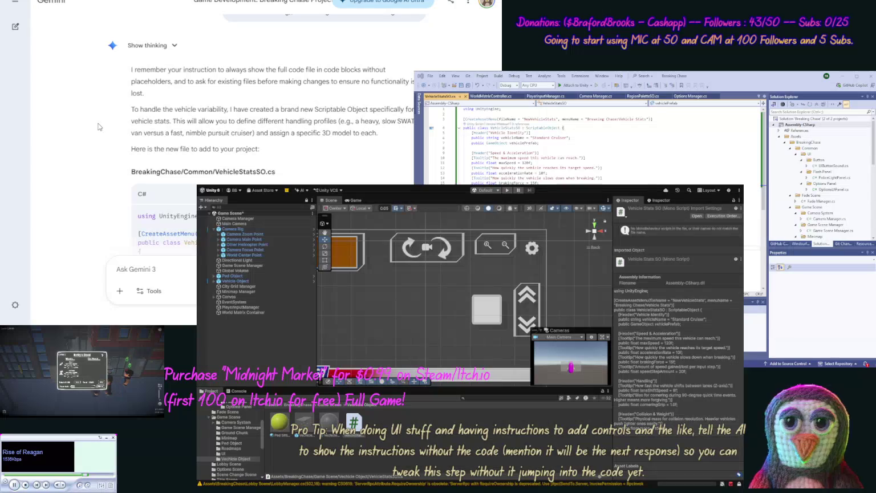
{"action": "scroll", "coordinate": [100, 135], "scroll_direction": "down", "scroll_amount": 3}
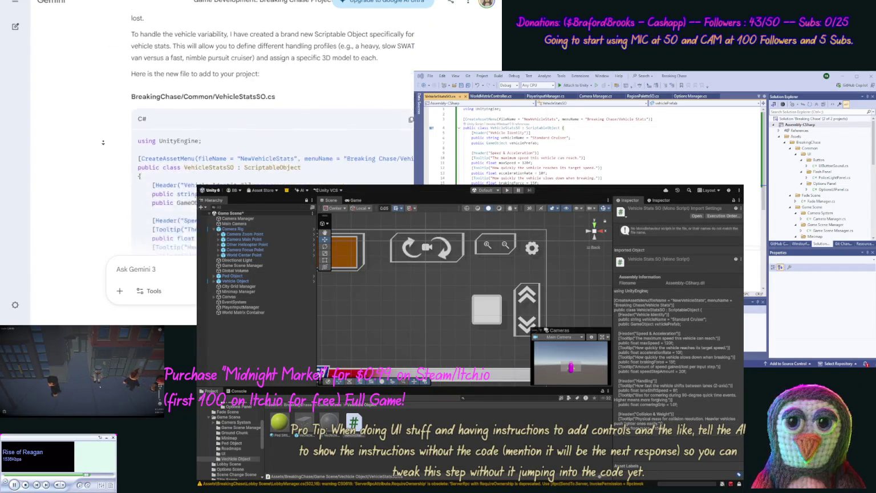
{"action": "scroll", "coordinate": [103, 143], "scroll_direction": "down", "scroll_amount": 3}
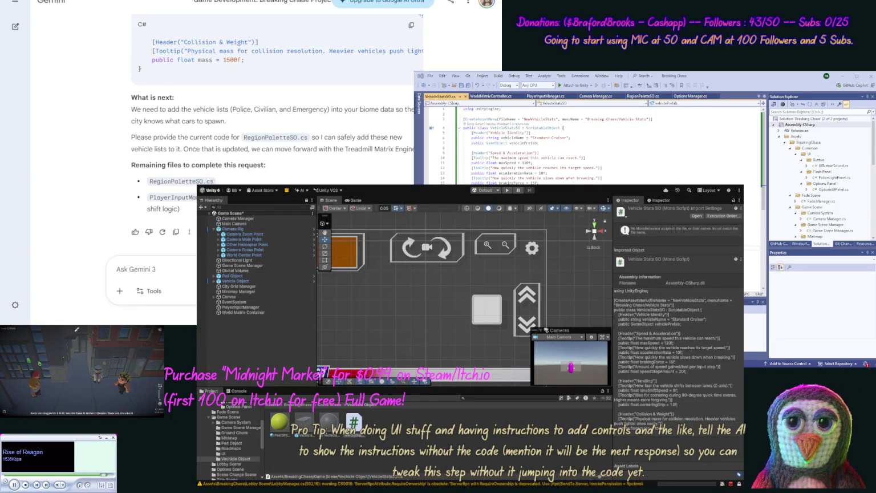
{"action": "left_click", "coordinate": [643, 96]}
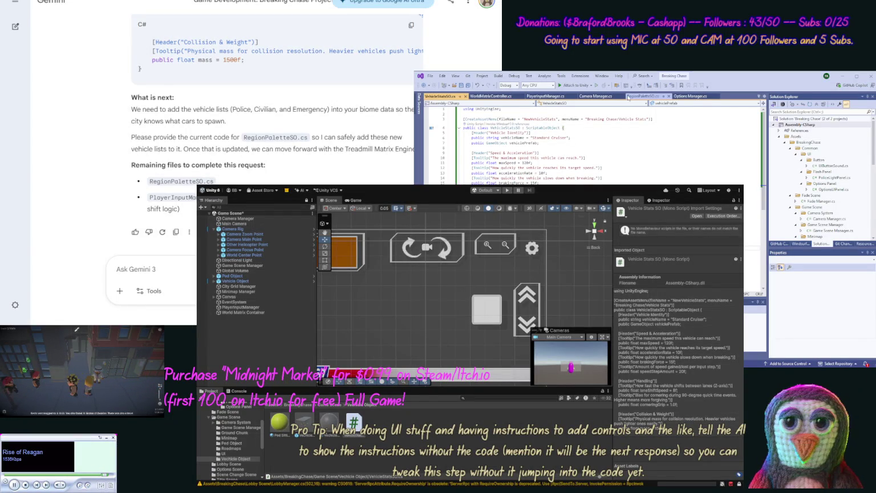
- Paste the RegionPaletteSO.cs code into a Gemini message starting "Here you go:" inside code tags
{"action": "left_click", "coordinate": [594, 149]}
{"action": "key", "text": "ctrl+a"}
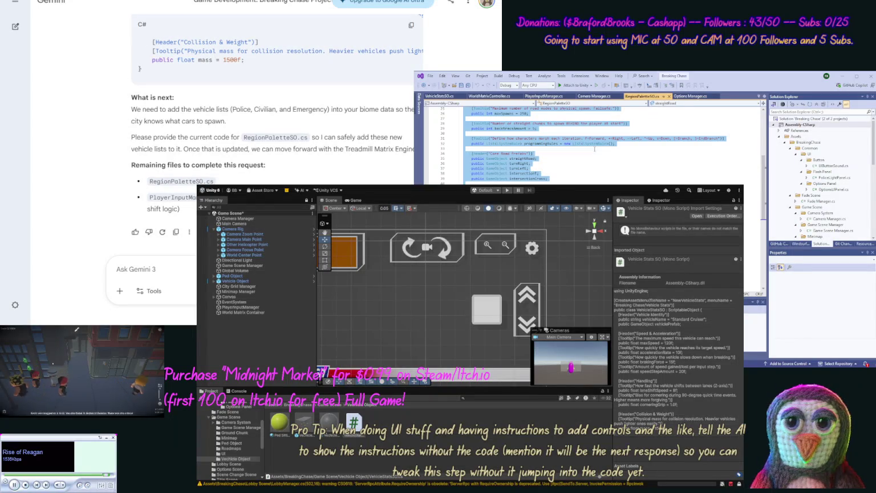
{"action": "key", "text": "alt+Tab"}
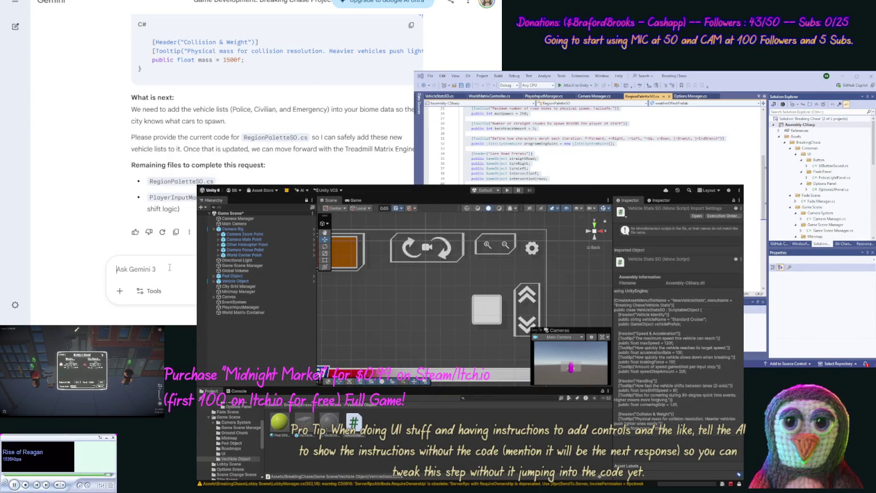
{"action": "type", "text": "Here"}
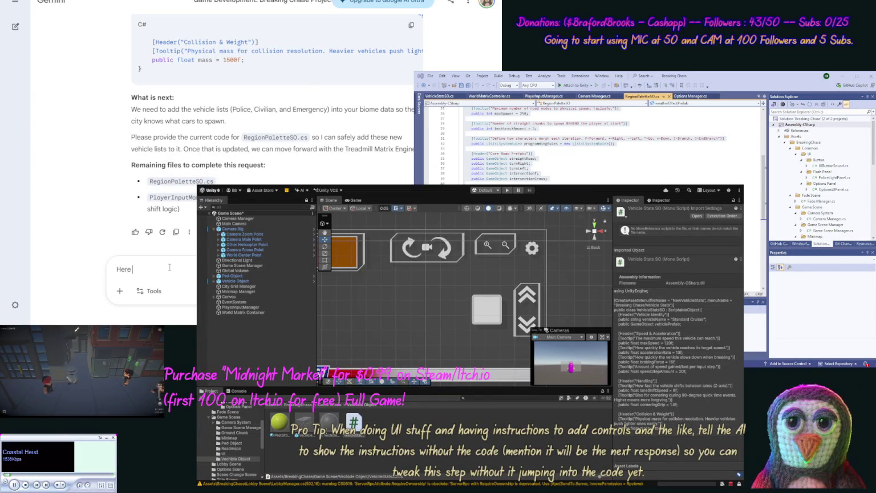
{"action": "type", "text": " you go:"}
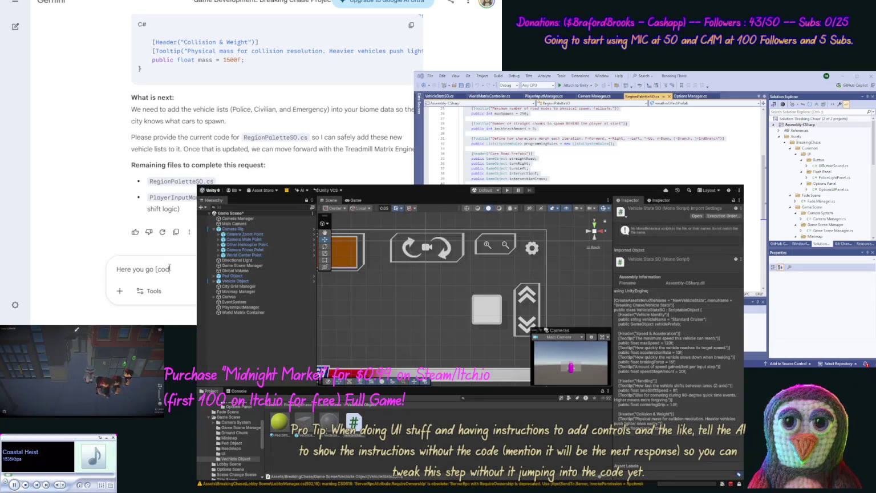
{"action": "key", "text": "shift+Return"}
{"action": "key", "text": "ctrl+v"}
{"action": "type", "text": "/code]"}
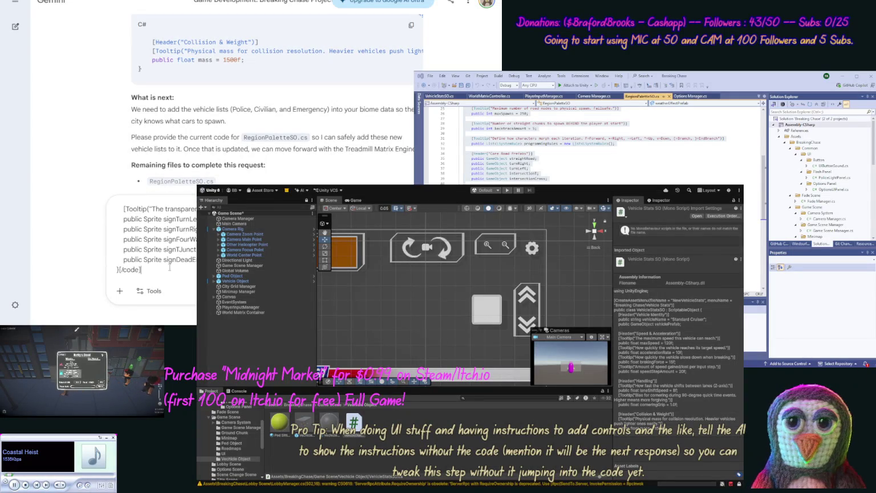
{"action": "type", "text": ", [code]"}
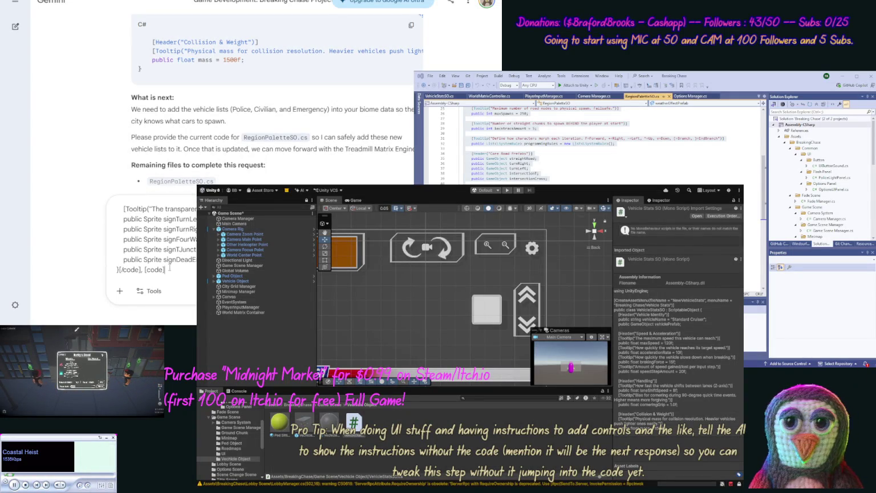
- Add the PlayerInputManager.cs code in [code] tags and send the message
{"action": "left_click", "coordinate": [533, 118]}
{"action": "key", "text": "ctrl+a"}
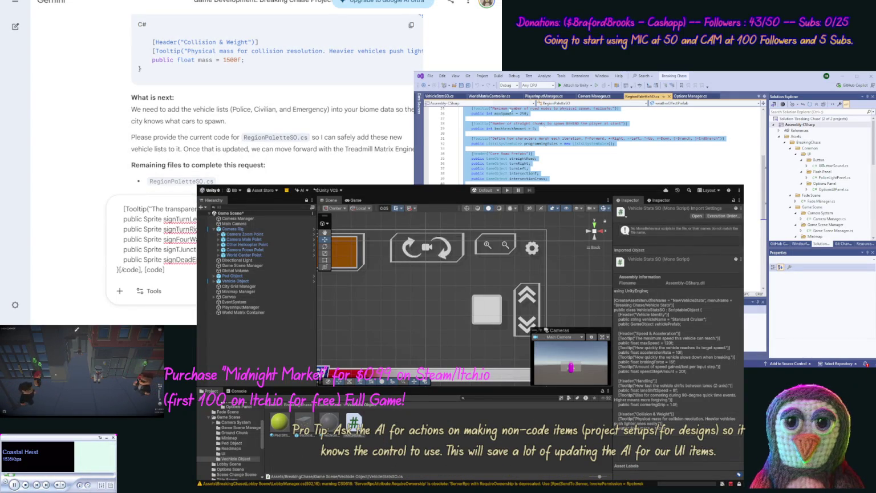
{"action": "left_click", "coordinate": [544, 96]}
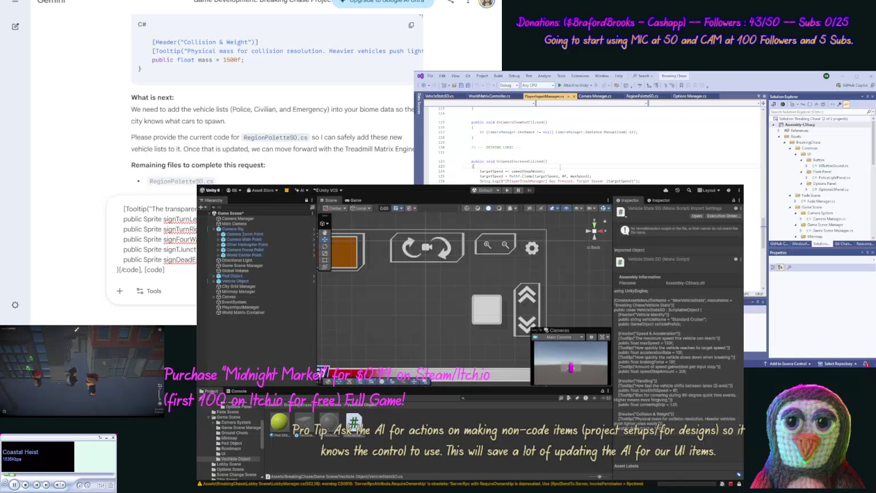
{"action": "scroll", "coordinate": [560, 167], "scroll_direction": "down", "scroll_amount": 1}
{"action": "left_click", "coordinate": [254, 41]}
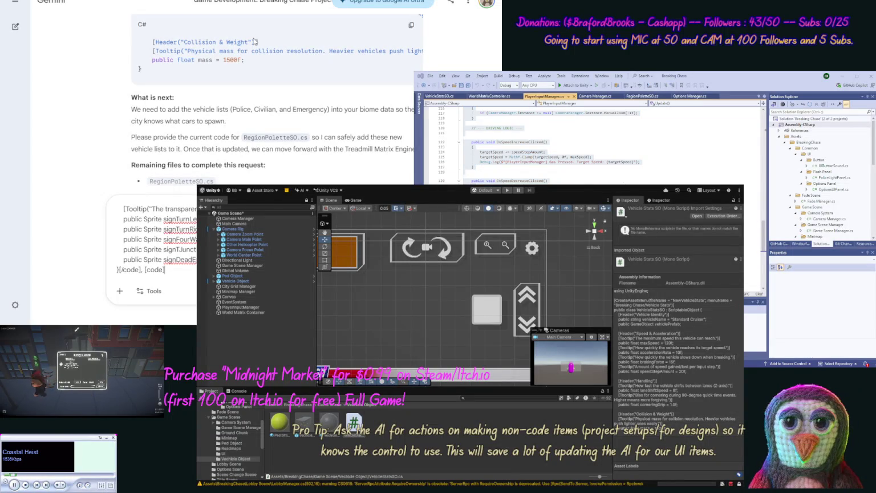
{"action": "key", "text": "ctrl+v"}
{"action": "type", "text": "[/code]"}
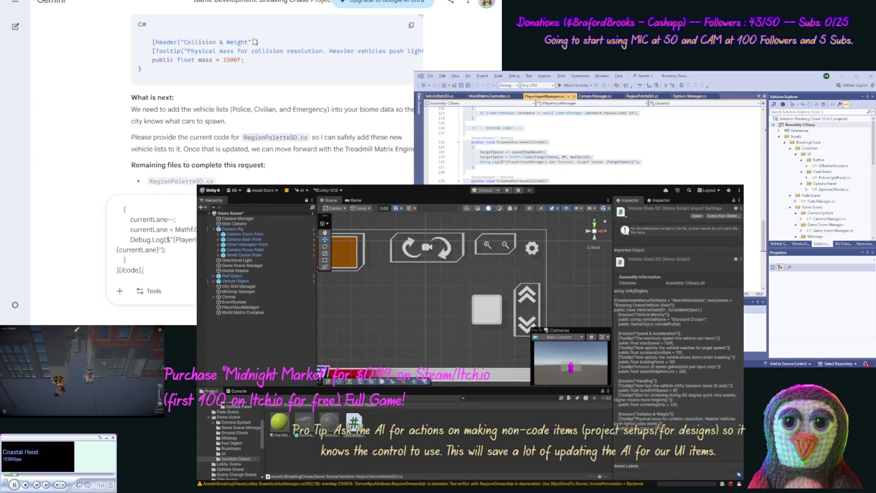
{"action": "key", "text": "Return"}
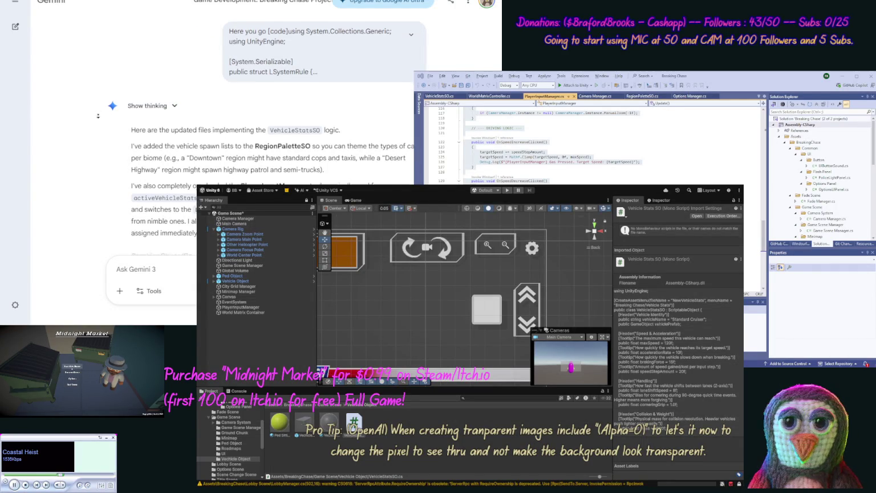
- Replace RegionPaletteSO.cs with Gemini's updated code containing police, civilian and emergency vehicle lists
{"action": "scroll", "coordinate": [100, 127], "scroll_direction": "down", "scroll_amount": 3}
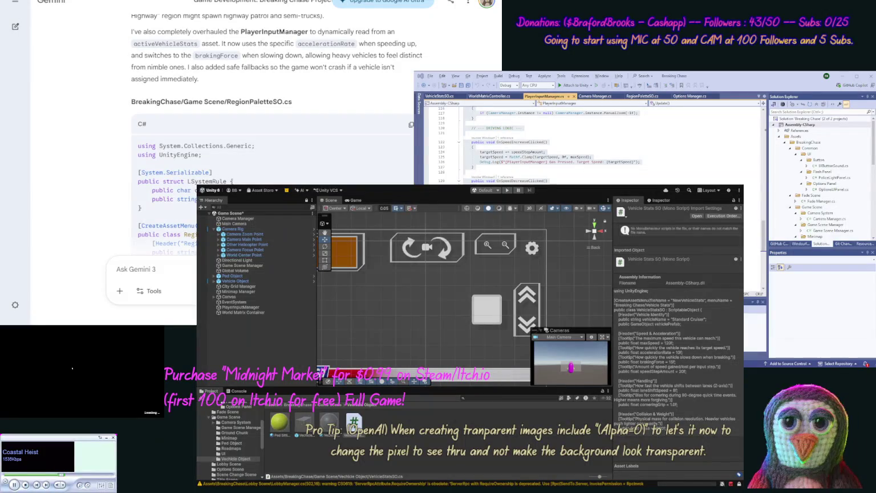
{"action": "left_click", "coordinate": [410, 125]}
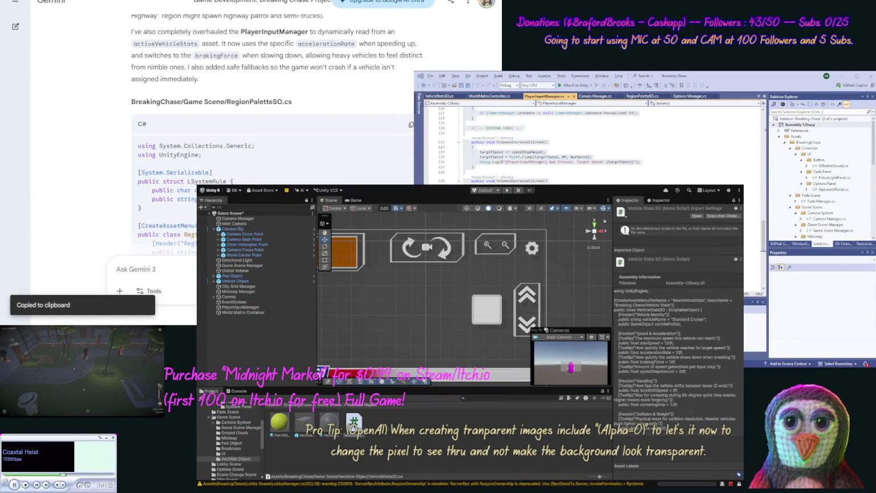
{"action": "left_click_drag", "start_coordinate": [872, 137], "coordinate": [872, 183]}
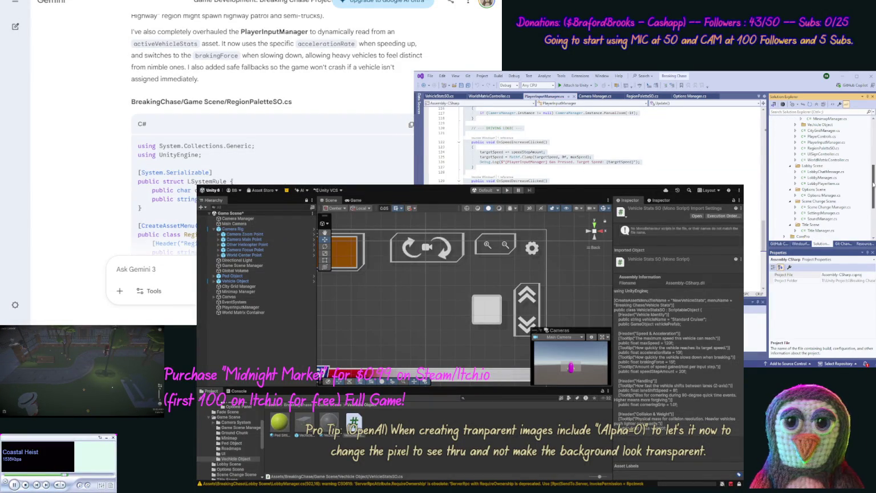
{"action": "double_click", "coordinate": [838, 148]}
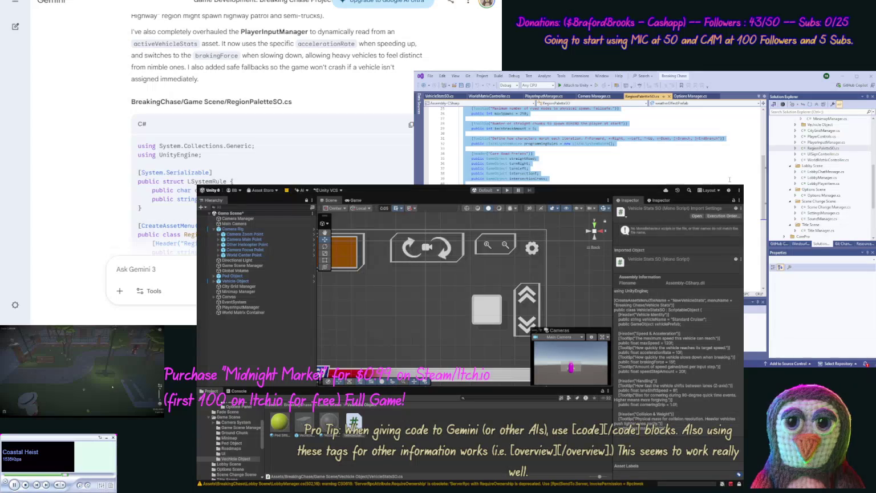
{"action": "key", "text": "ctrl+a"}
{"action": "key", "text": "ctrl+v"}
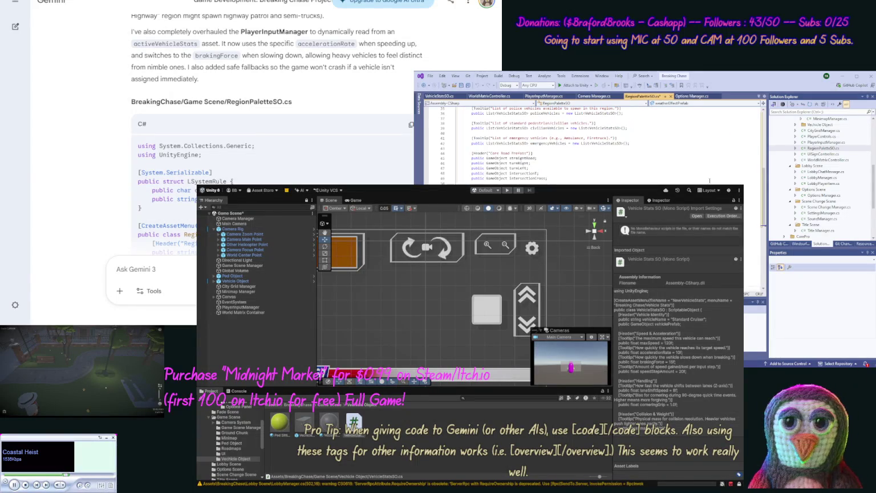
- Replace PlayerInputManager.cs with Gemini's updated code using activeVehicleStats
{"action": "scroll", "coordinate": [114, 139], "scroll_direction": "down", "scroll_amount": 5}
{"action": "scroll", "coordinate": [112, 173], "scroll_direction": "down", "scroll_amount": 10}
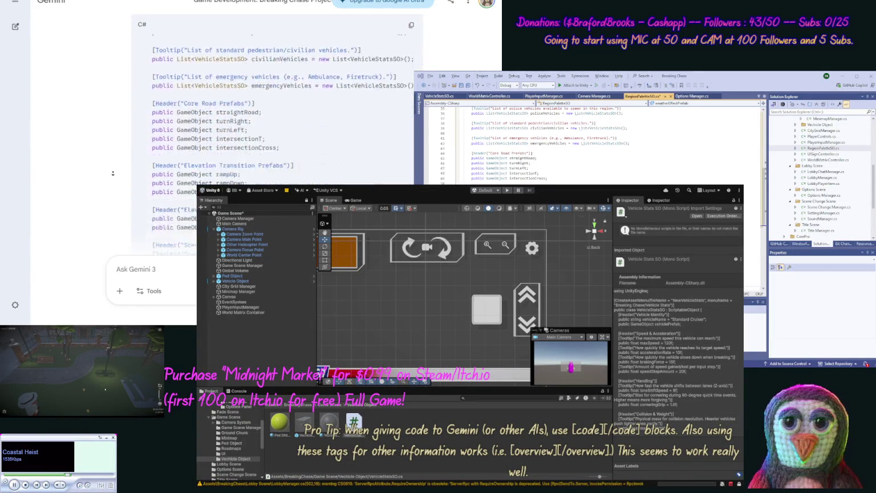
{"action": "left_click", "coordinate": [408, 171]}
{"action": "left_click", "coordinate": [544, 96]}
{"action": "left_click_drag", "start_coordinate": [473, 108], "coordinate": [655, 181]}
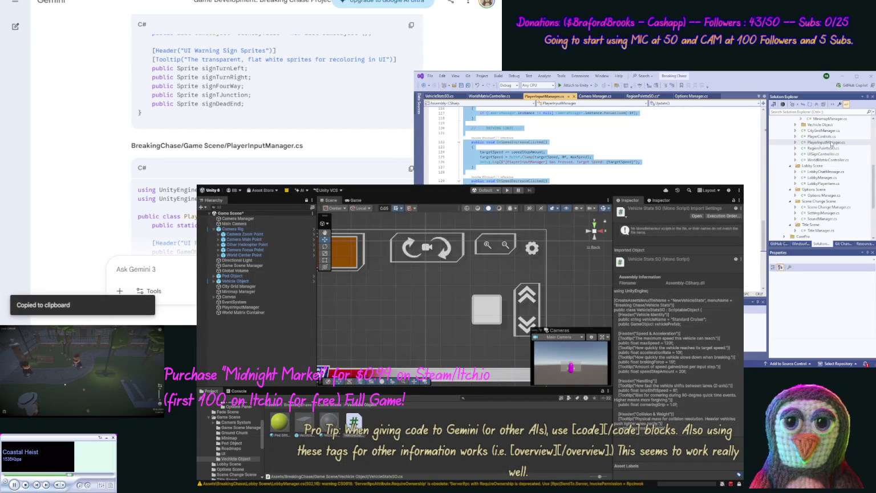
{"action": "key", "text": "ctrl+v"}
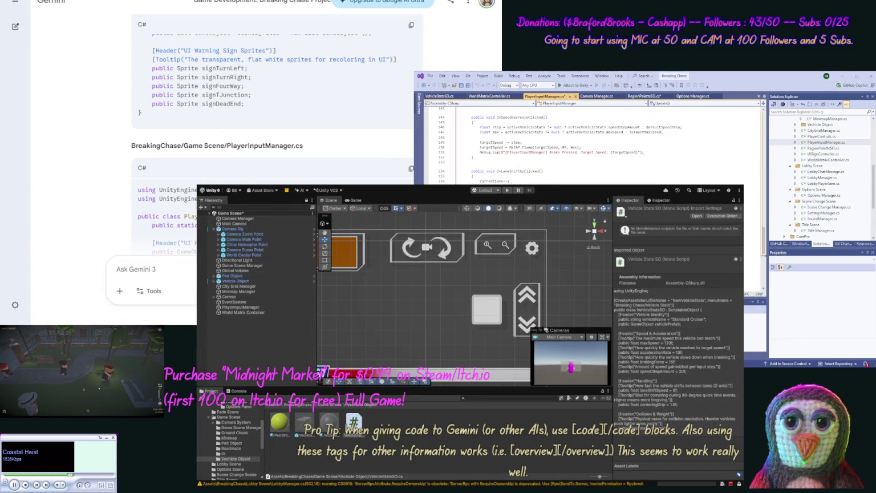
{"action": "scroll", "coordinate": [88, 166], "scroll_direction": "down", "scroll_amount": 10}
{"action": "scroll", "coordinate": [88, 166], "scroll_direction": "down", "scroll_amount": 10}
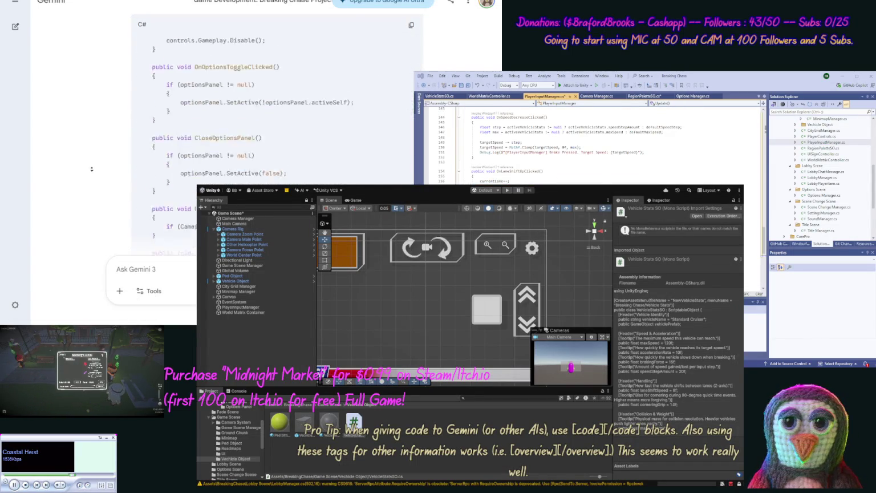
{"action": "scroll", "coordinate": [100, 173], "scroll_direction": "down", "scroll_amount": 10}
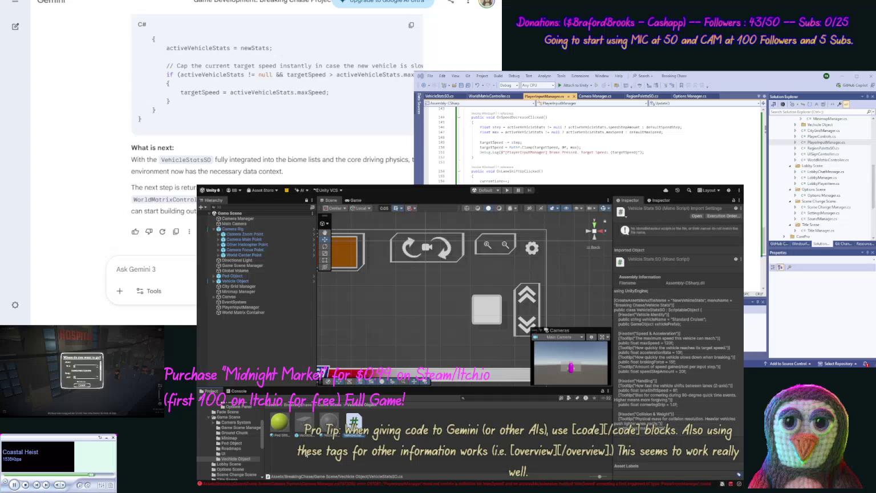
- Browse into the Game Scene folder and select, then deselect, the Vechicle Object folder
{"action": "left_click_drag", "start_coordinate": [263, 431], "coordinate": [266, 415]}
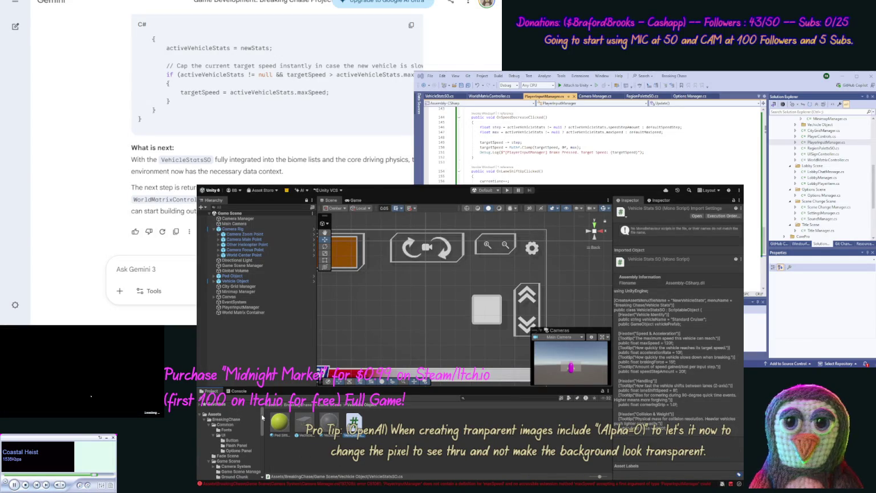
{"action": "left_click_drag", "start_coordinate": [263, 417], "coordinate": [263, 429]}
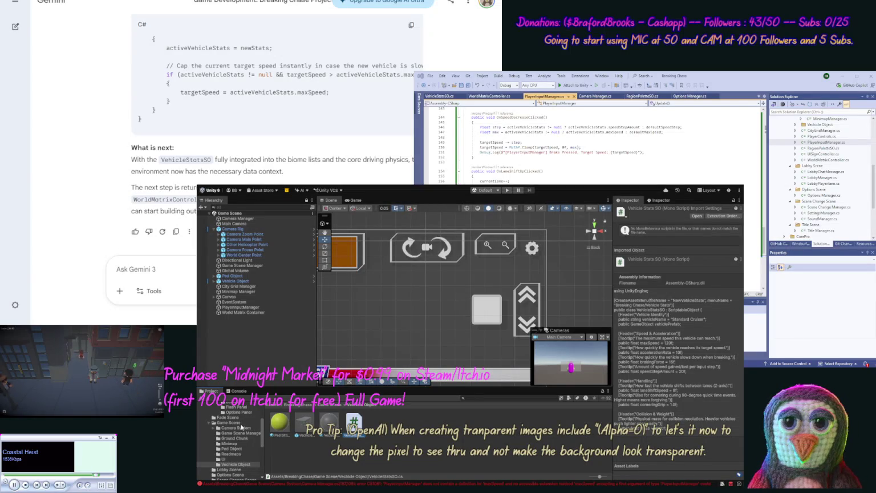
{"action": "left_click", "coordinate": [234, 422]}
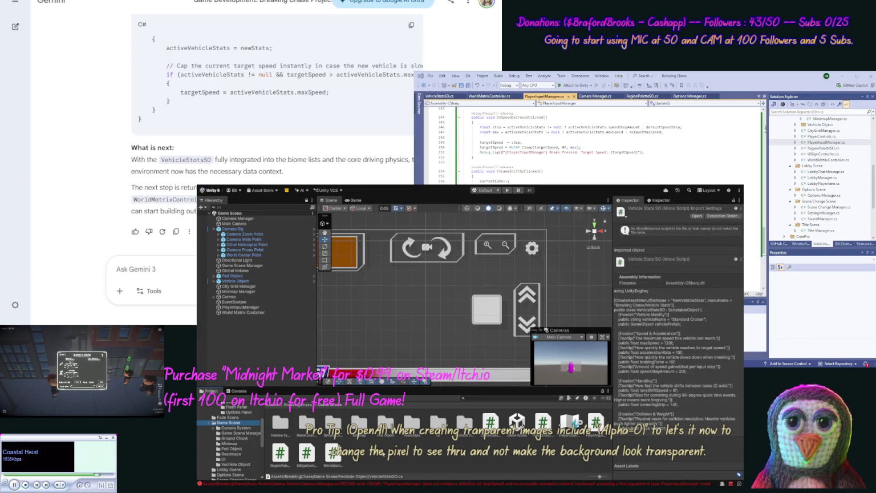
{"action": "left_click", "coordinate": [462, 432]}
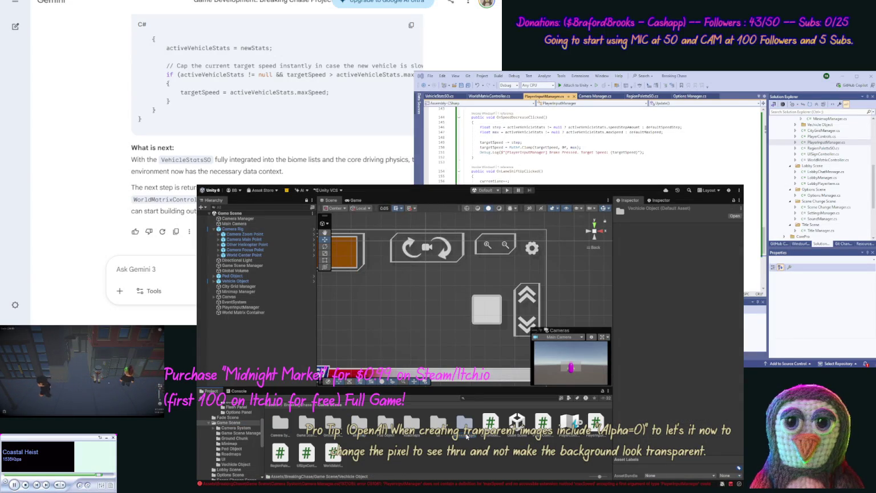
{"action": "left_click", "coordinate": [395, 450]}
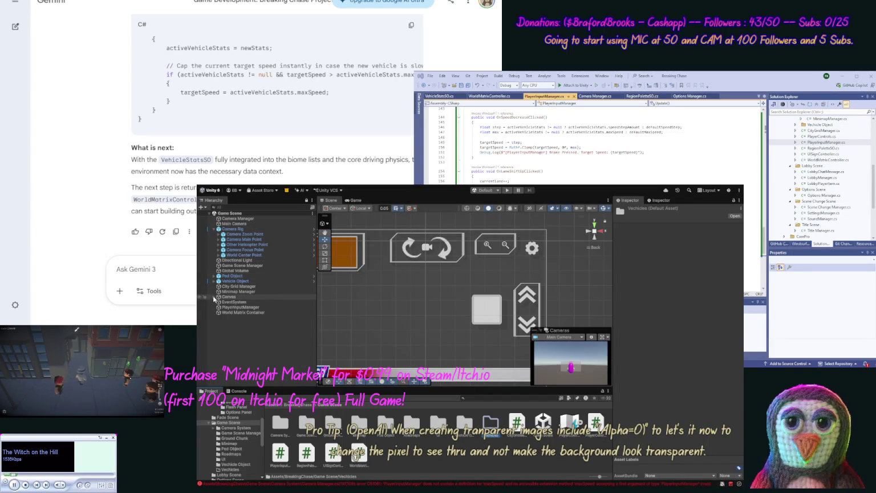
- Under Canvas > Sign Frame Shadow, nudge Sign Object and its shadow vertically, then save
{"action": "left_click", "coordinate": [213, 297]}
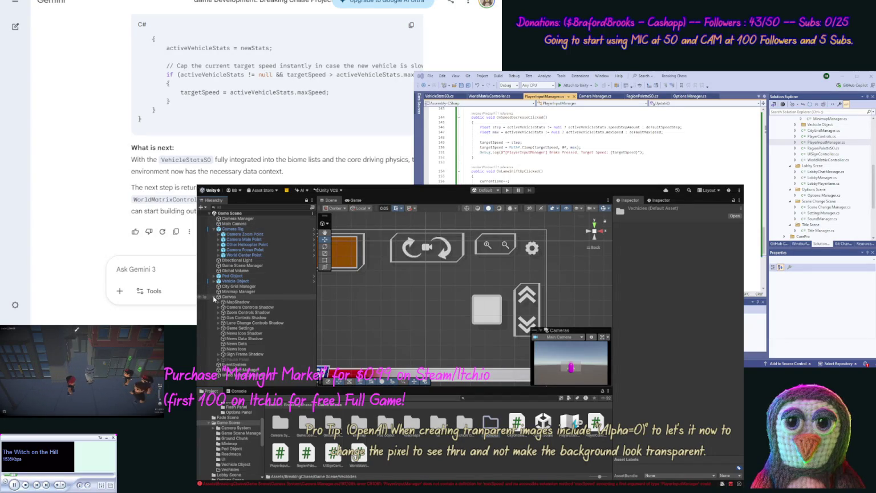
{"action": "left_click", "coordinate": [218, 354]}
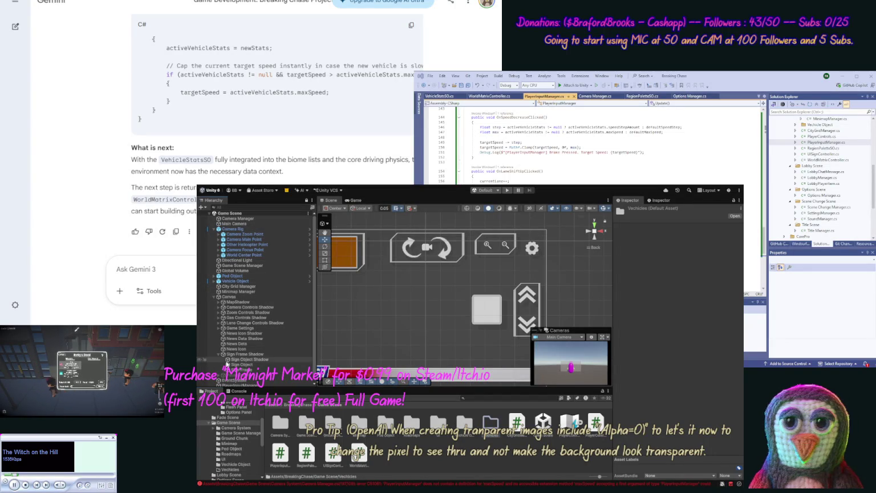
{"action": "left_click", "coordinate": [232, 364]}
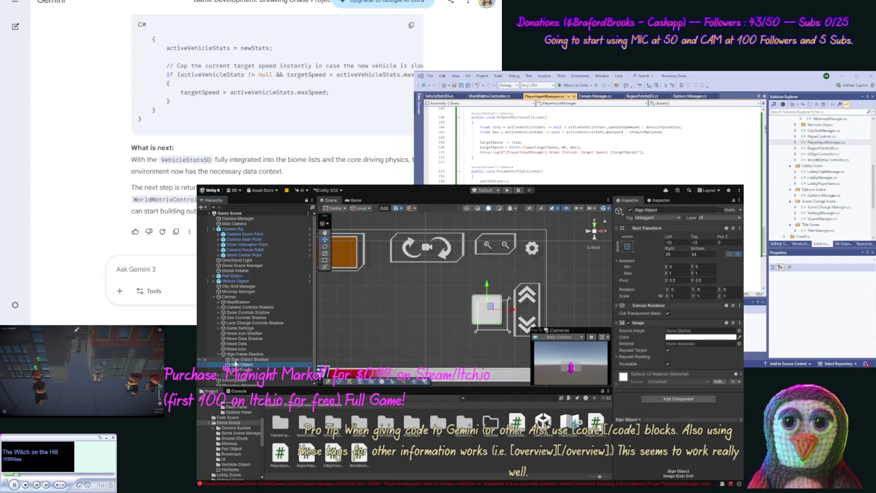
{"action": "left_click", "coordinate": [236, 361], "text": "ctrl"}
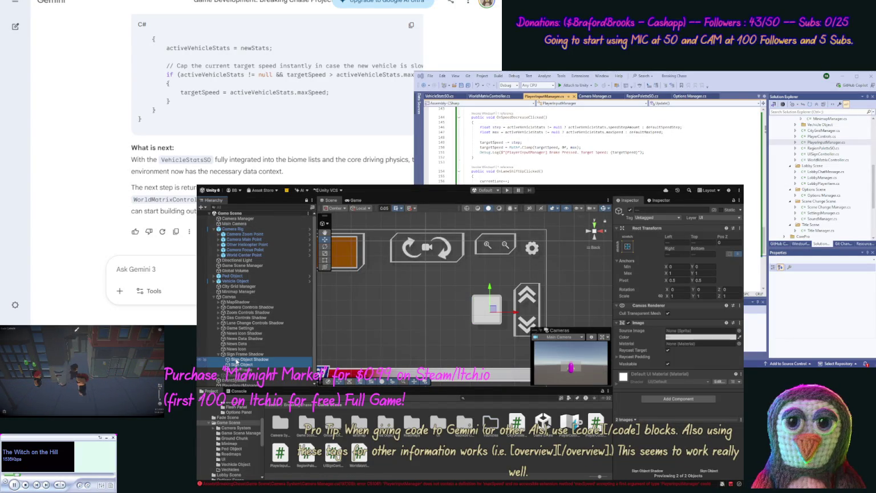
{"action": "left_click_drag", "start_coordinate": [489, 290], "coordinate": [490, 291]}
{"action": "key", "text": "ctrl+s"}
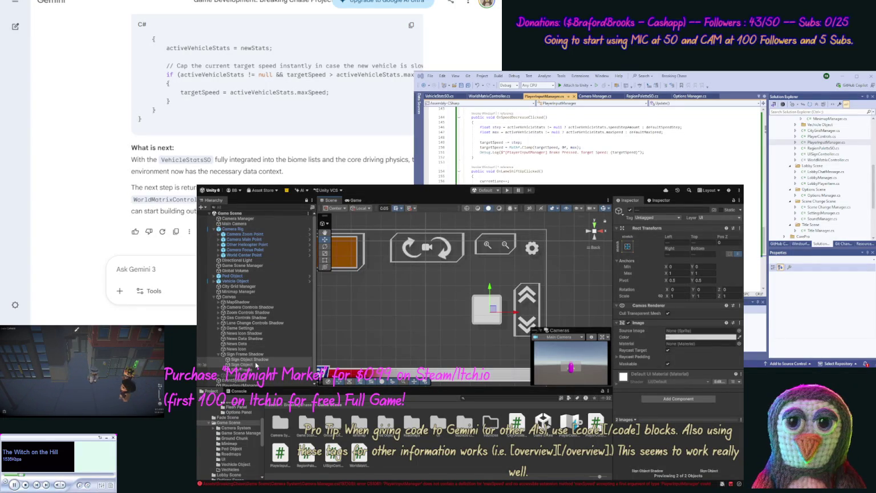
- Move the Sign Object and Sign Frame slightly down on the layout
{"action": "left_click", "coordinate": [244, 365]}
{"action": "left_click", "coordinate": [240, 370], "text": "ctrl"}
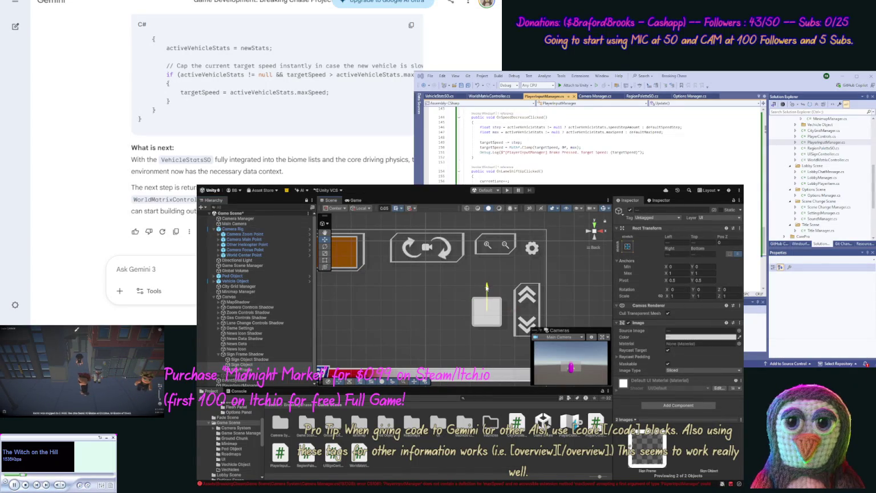
{"action": "left_click_drag", "start_coordinate": [486, 283], "coordinate": [517, 312]}
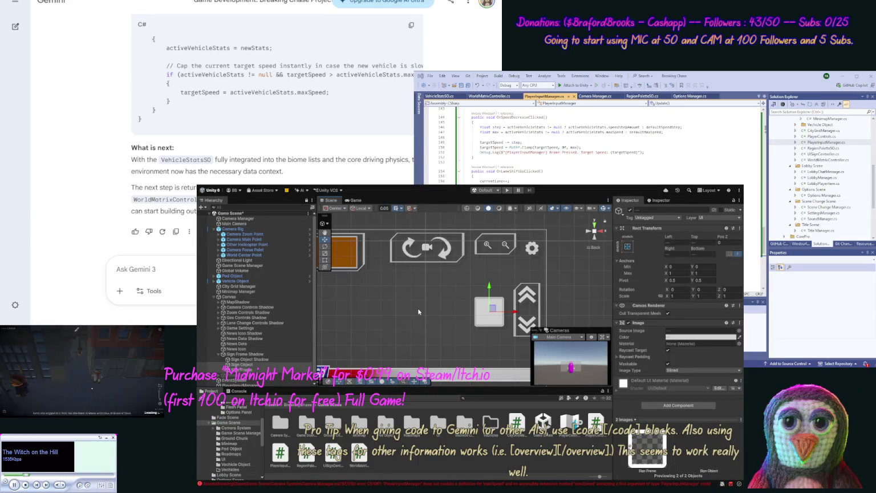
{"action": "left_click", "coordinate": [418, 308]}
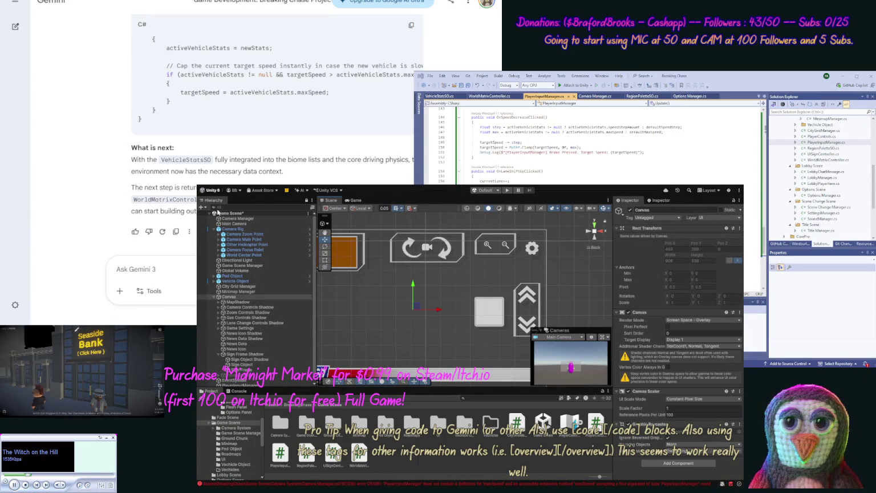
- Save the scene, open the empty Vechicles folder, and view the Console's compile errors
{"action": "key", "text": "ctrl+s"}
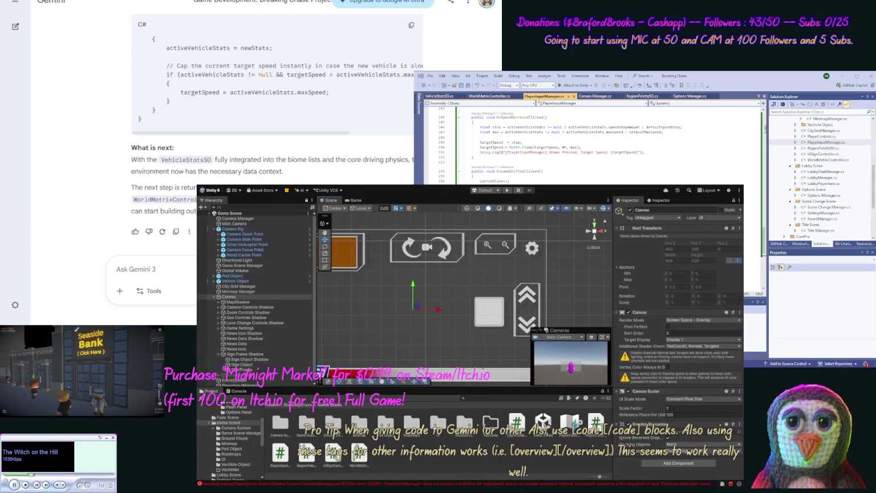
{"action": "double_click", "coordinate": [491, 422]}
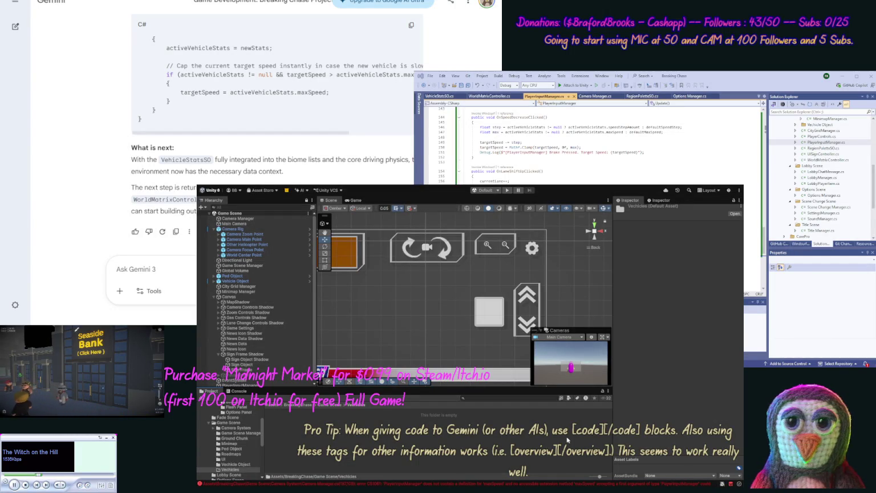
{"action": "left_click", "coordinate": [249, 391]}
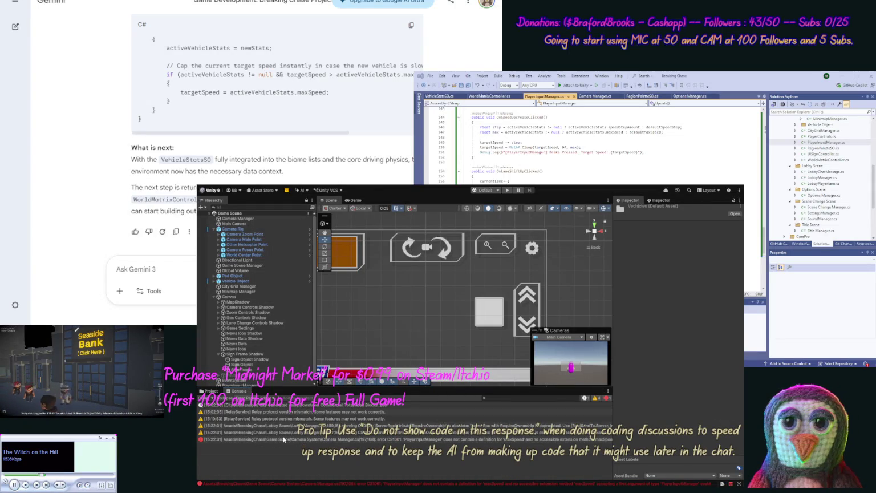
- Send Gemini the copied CameraManager maxSpeed console error as 'now we get [error]…[/error]'
{"action": "left_click", "coordinate": [287, 440]}
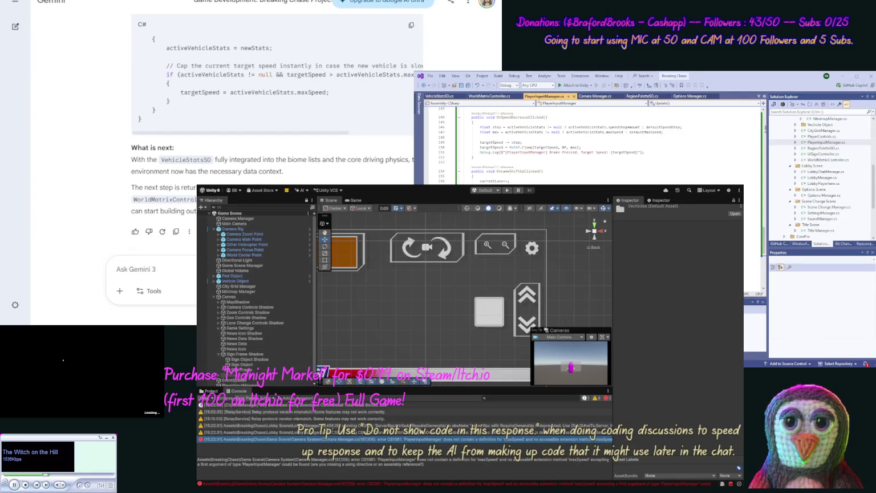
{"action": "left_click", "coordinate": [233, 456]}
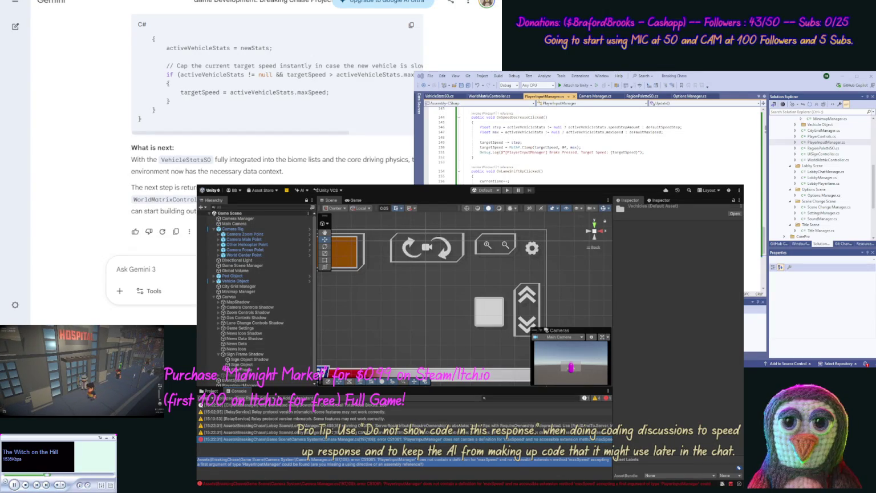
{"action": "left_click", "coordinate": [153, 269]}
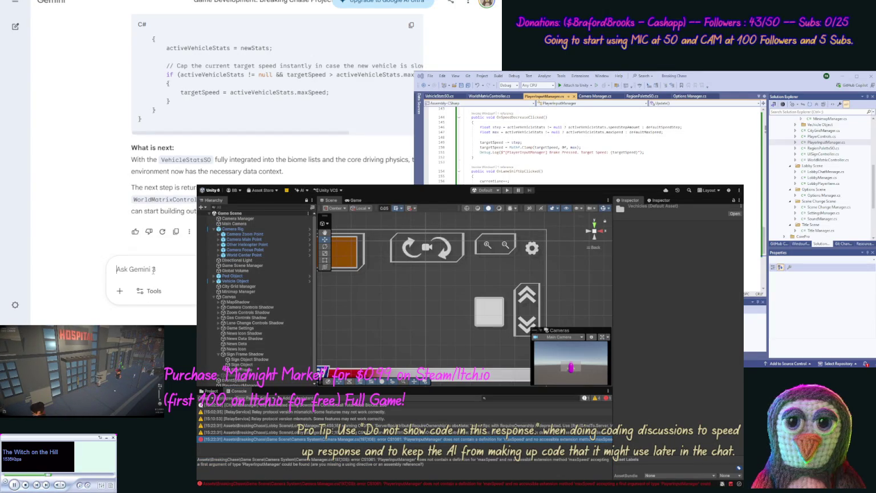
{"action": "type", "text": "now we get [error"}
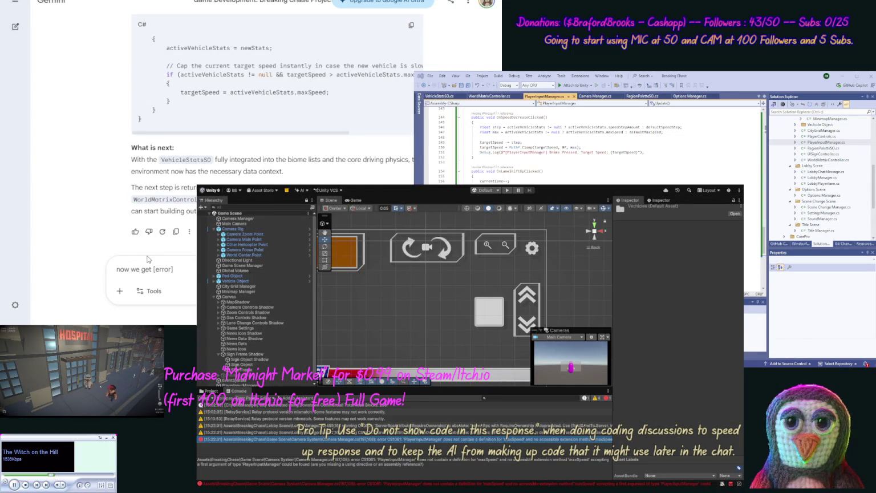
{"action": "key", "text": "ctrl+v"}
{"action": "type", "text": "[/err"}
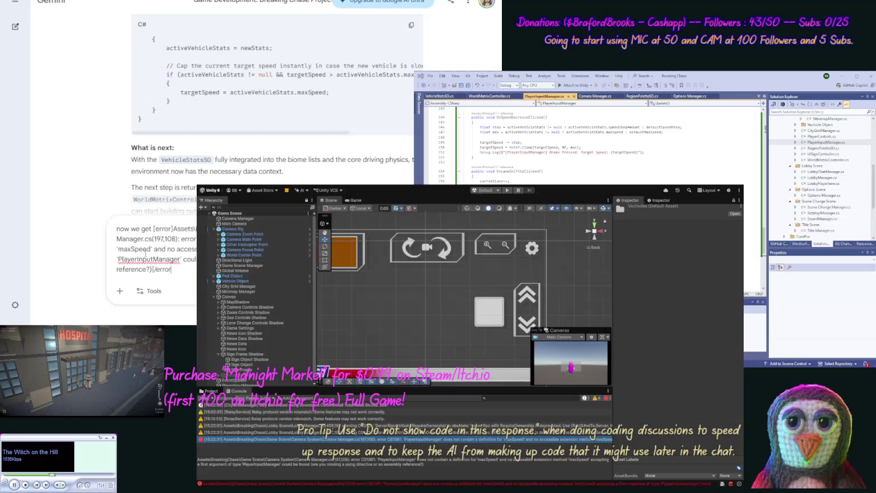
{"action": "key", "text": "Return"}
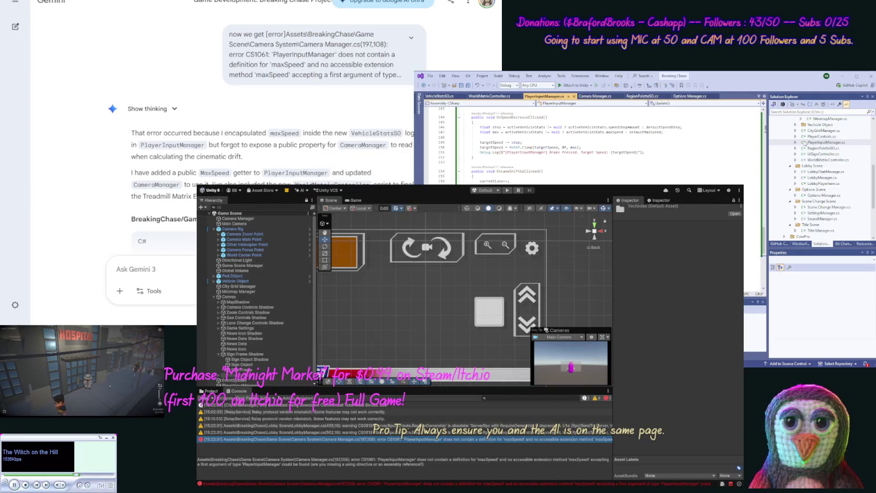
- Paste Gemini's updated code into Camera Manager.cs in Visual Studio
{"action": "left_click", "coordinate": [596, 97]}
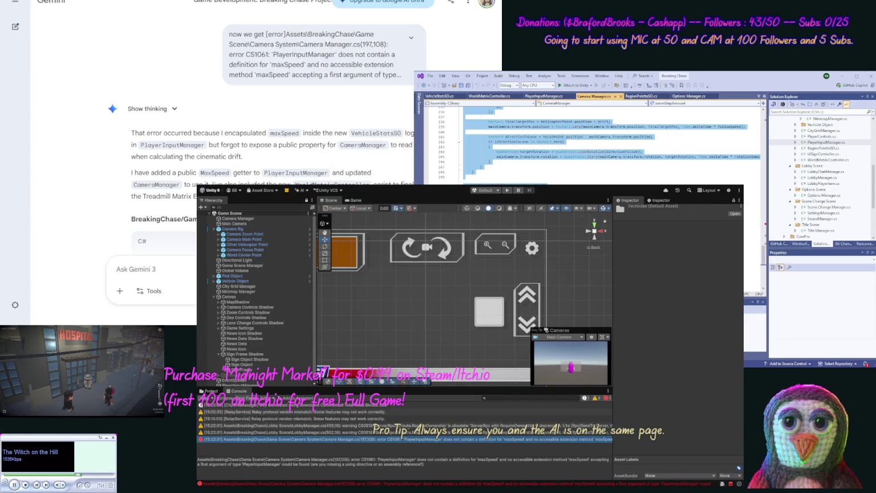
{"action": "key", "text": "ctrl+v"}
{"action": "left_click", "coordinate": [49, 120]}
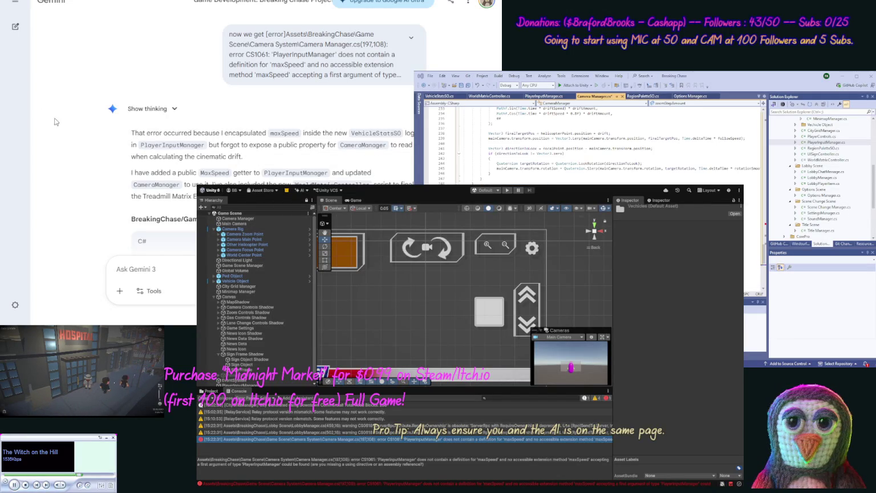
- Copy Gemini's PlayerInputManager code and replace all of PlayerInputManager.cs with it
{"action": "middle_click", "coordinate": [98, 181]}
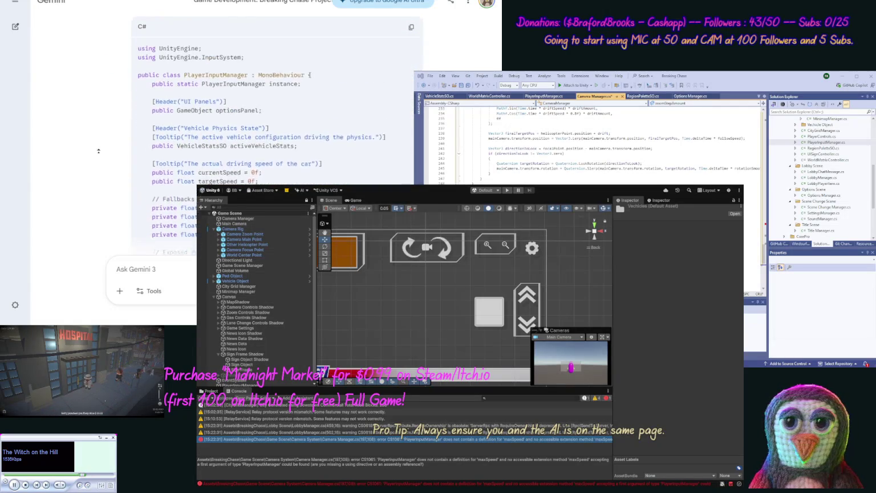
{"action": "middle_click", "coordinate": [100, 155]}
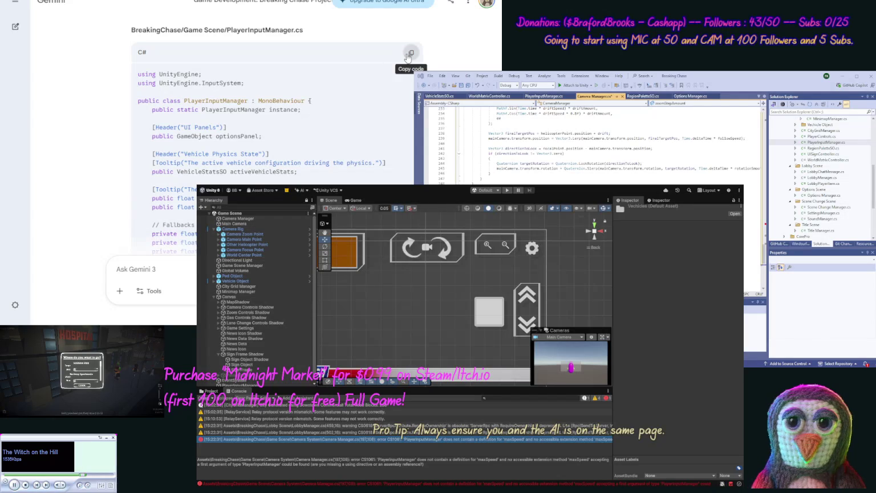
{"action": "left_click", "coordinate": [410, 54]}
{"action": "left_click", "coordinate": [825, 142]}
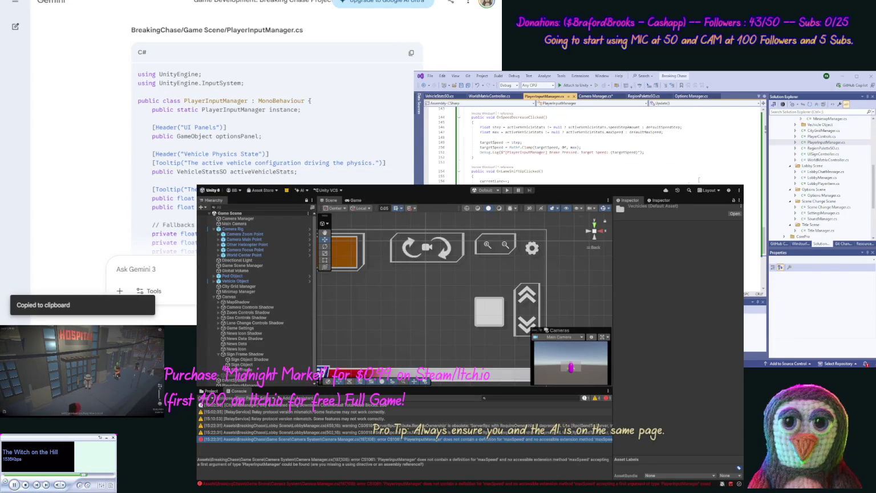
{"action": "key", "text": "ctrl+a"}
{"action": "key", "text": "ctrl+v"}
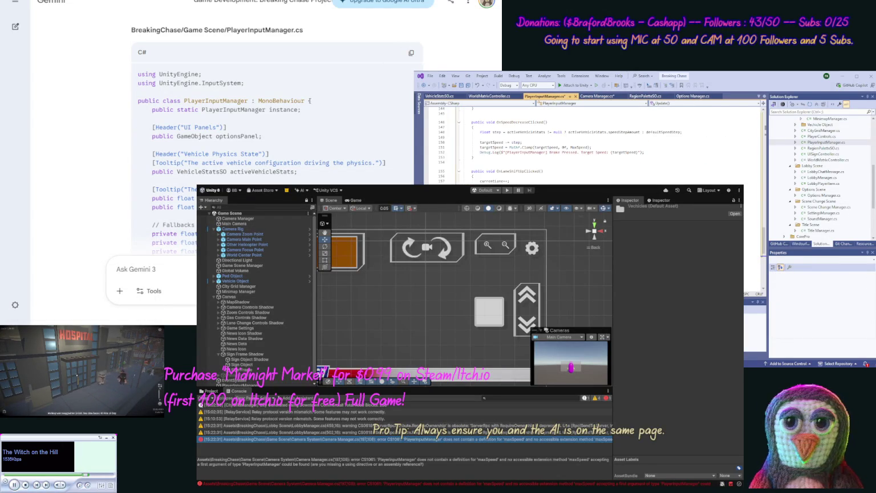
{"action": "scroll", "coordinate": [92, 144], "scroll_direction": "down", "scroll_amount": 10}
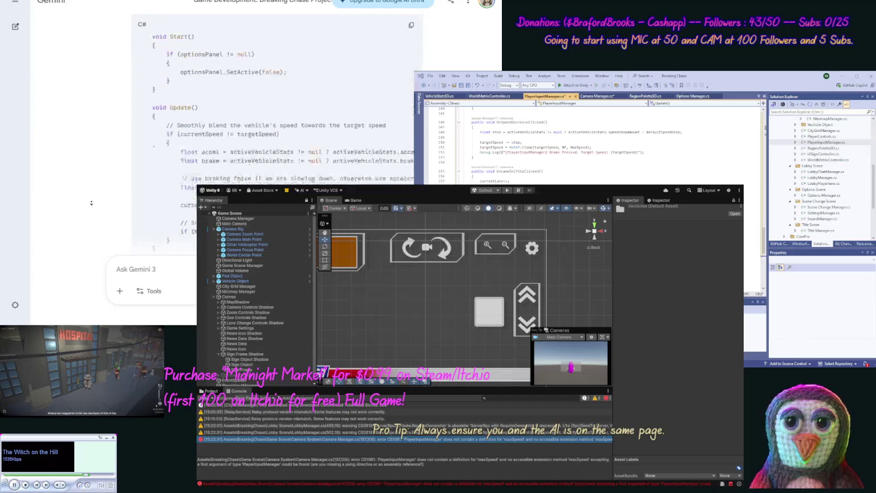
{"action": "scroll", "coordinate": [92, 202], "scroll_direction": "up", "scroll_amount": 15}
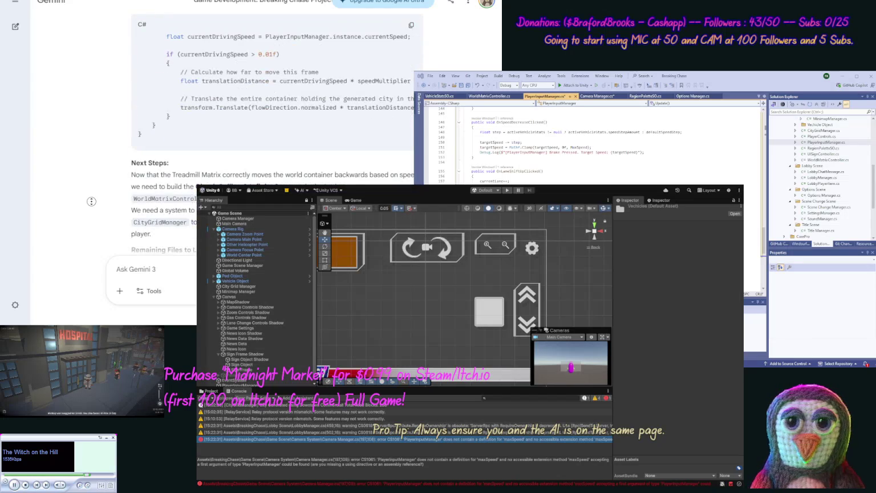
{"action": "scroll", "coordinate": [92, 171], "scroll_direction": "up", "scroll_amount": 2}
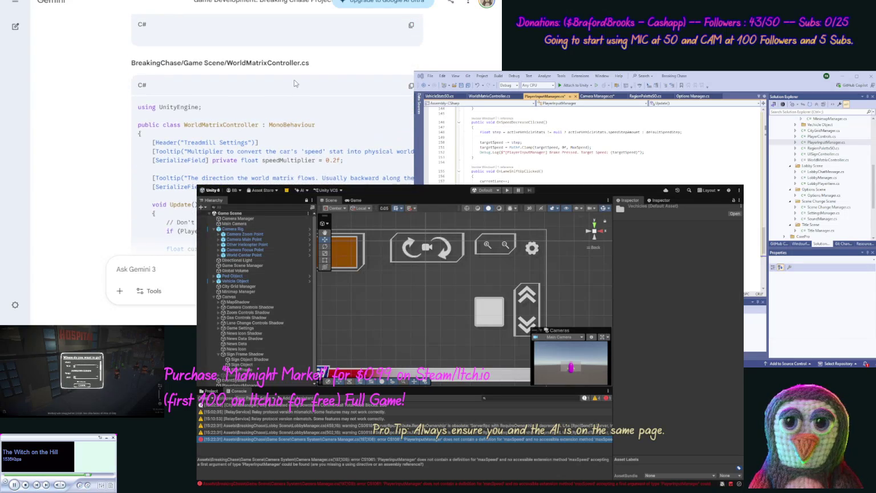
- Copy the WorldMatrixController code into its file and highlight 'Chunk Culling & Infinite Spawner'
{"action": "left_click", "coordinate": [411, 85]}
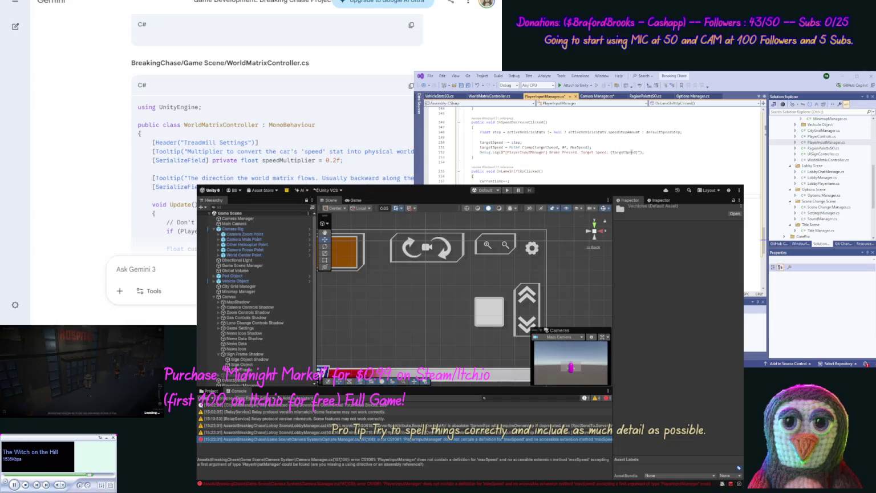
{"action": "left_click", "coordinate": [504, 101]}
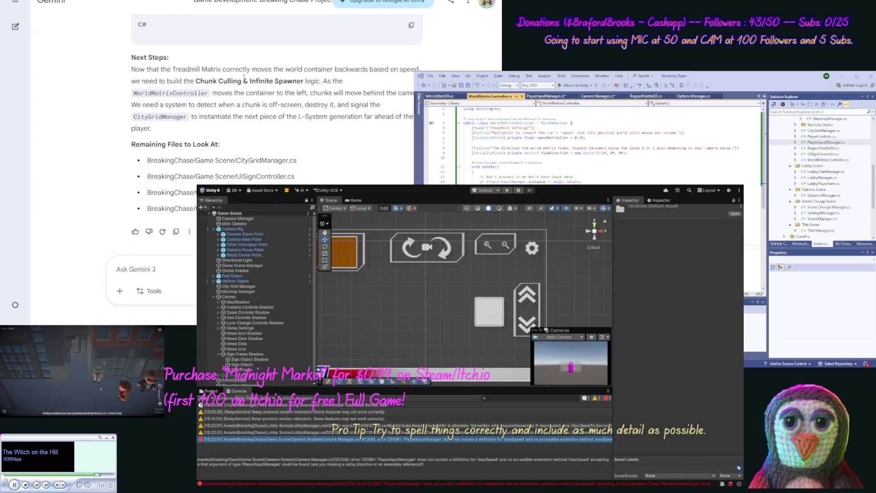
{"action": "mouse_move", "coordinate": [302, 81]}
{"action": "left_mouse_down"}
{"action": "mouse_move", "coordinate": [199, 69]}
{"action": "mouse_move", "coordinate": [195, 82]}
{"action": "left_mouse_up"}
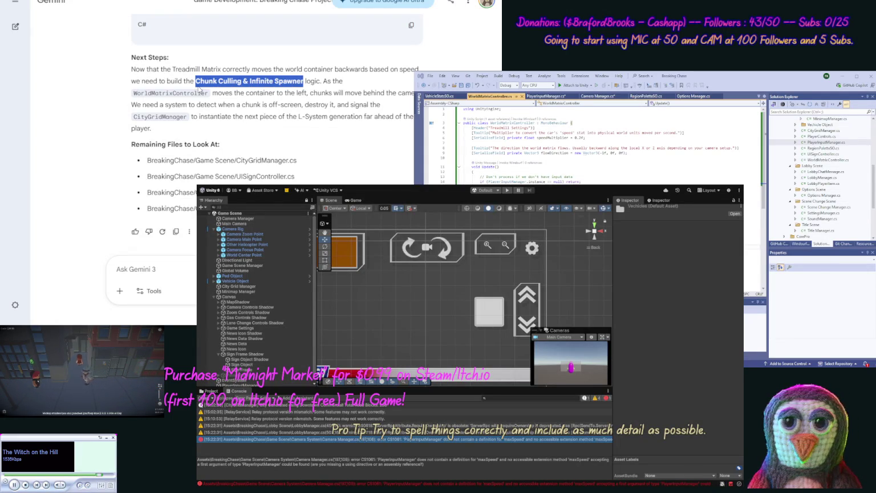
{"action": "left_click", "coordinate": [189, 266]}
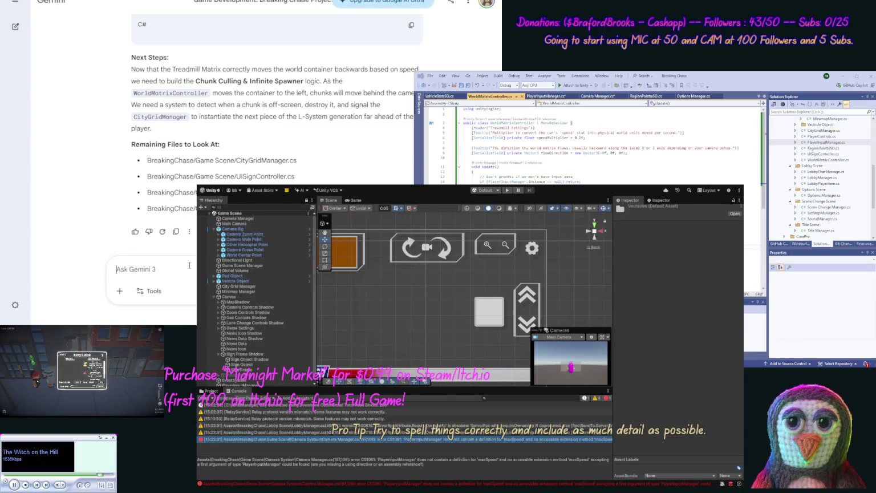
- Ask Gemini: 'Ok let's make "Chunk Culling & Infinite Spawner" what files do you need?'
{"action": "type", "text": "Ok let'"}
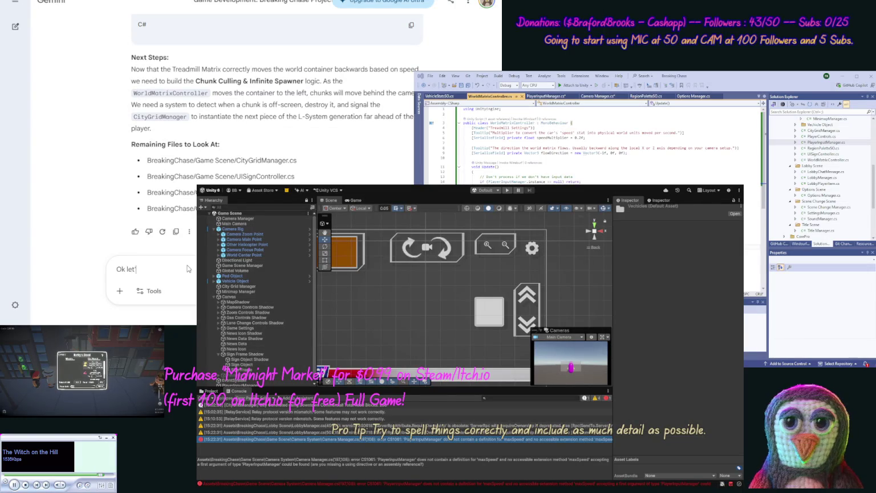
{"action": "type", "text": "s make \"Chunk Culli"}
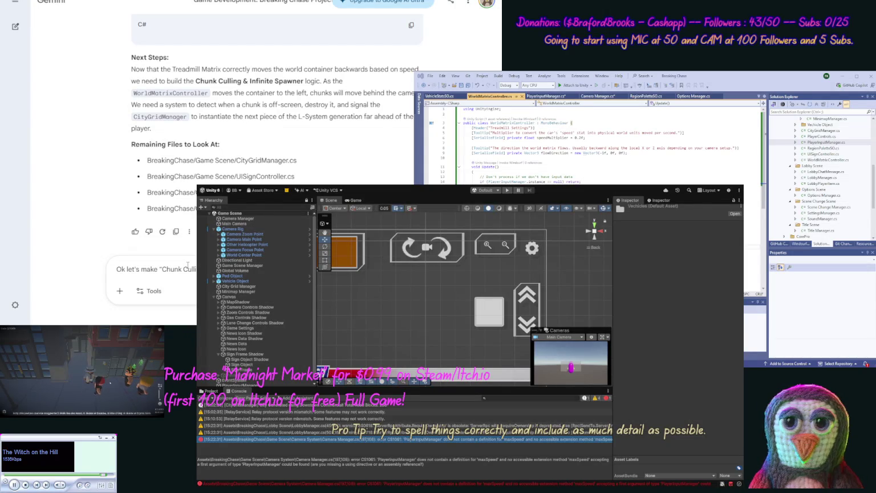
{"action": "key", "text": "Return"}
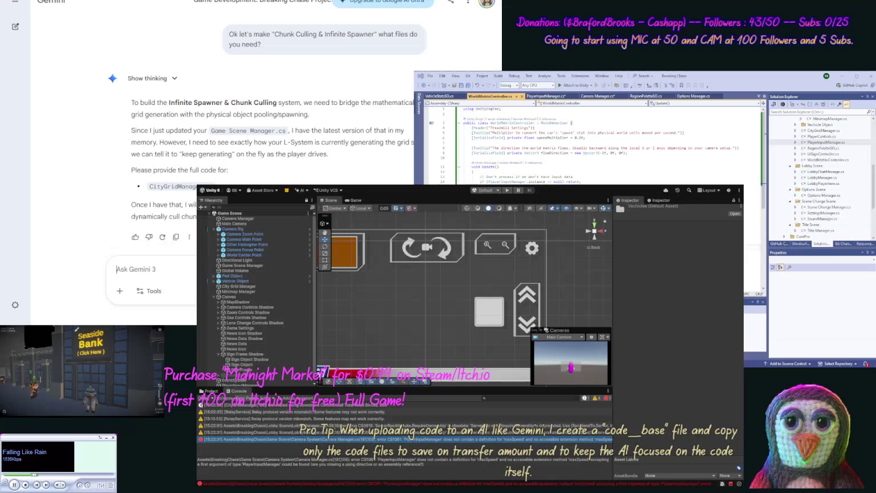
- Send Gemini an 'Update' message with the full CityGridManager.cs code wrapped in [code] tags
{"action": "double_click", "coordinate": [821, 130]}
{"action": "key", "text": "ctrl+a"}
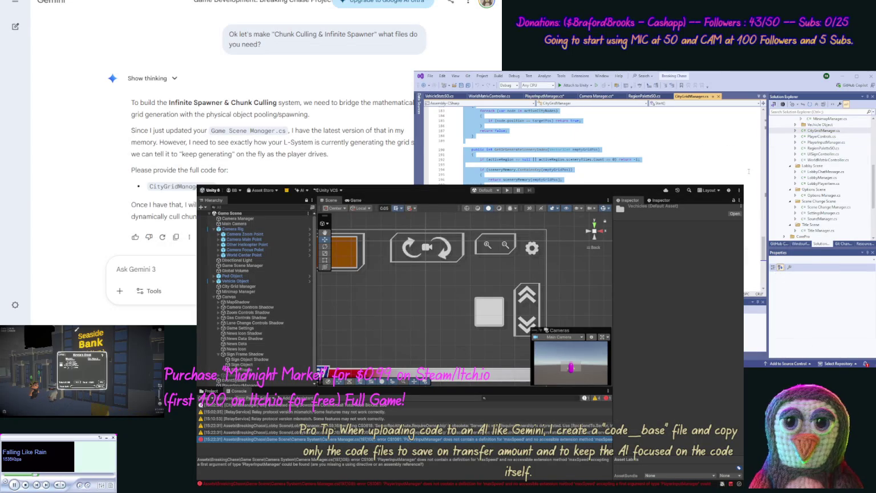
{"action": "left_click", "coordinate": [170, 268]}
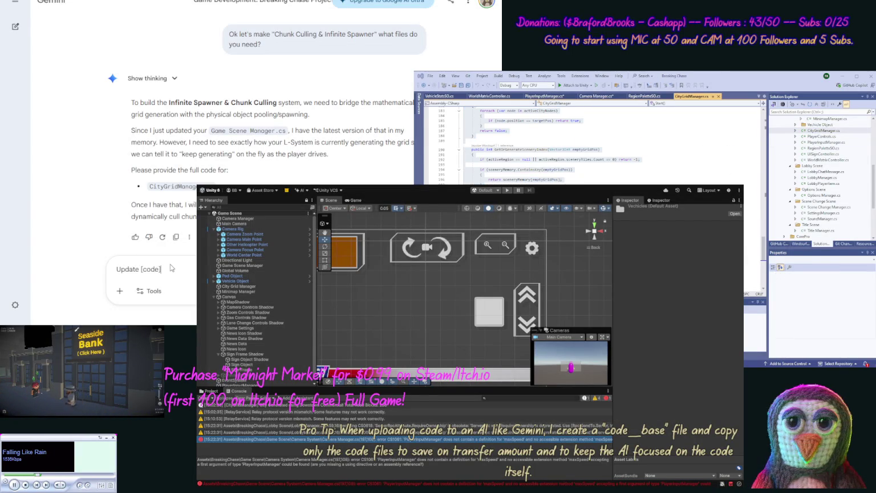
{"action": "key", "text": "ctrl+v"}
{"action": "type", "text": "[/code"}
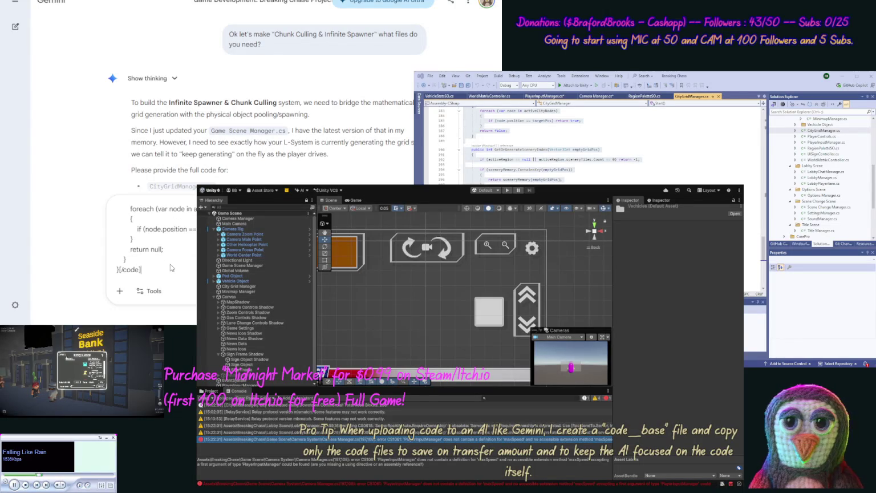
{"action": "key", "text": "Return"}
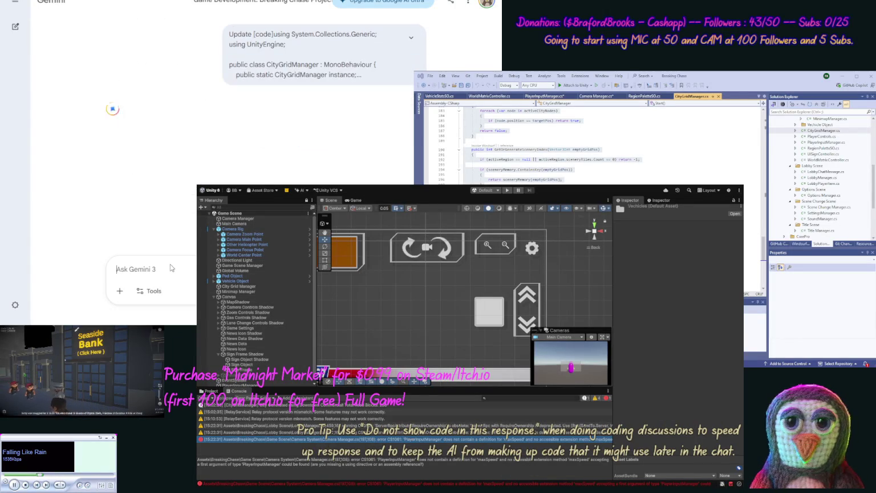
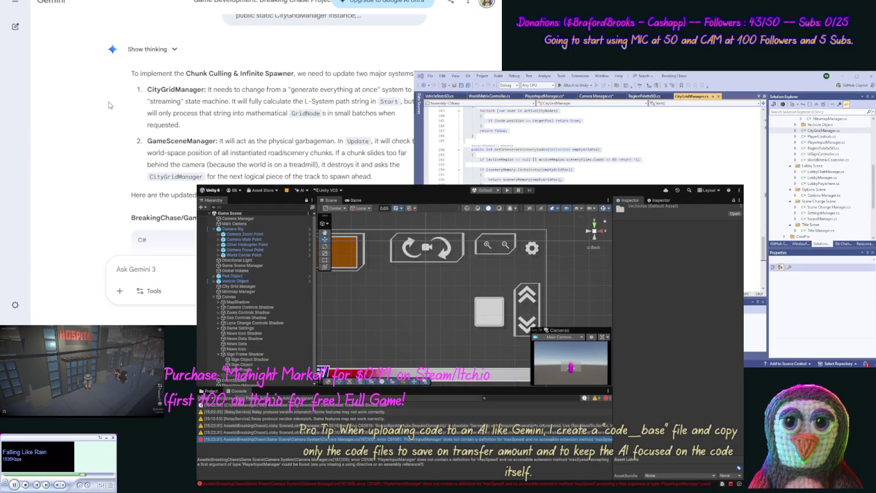
- Replace the CityGridManager.cs code in Visual Studio with Gemini's updated version
{"action": "scroll", "coordinate": [317, 156], "scroll_direction": "down", "scroll_amount": 3}
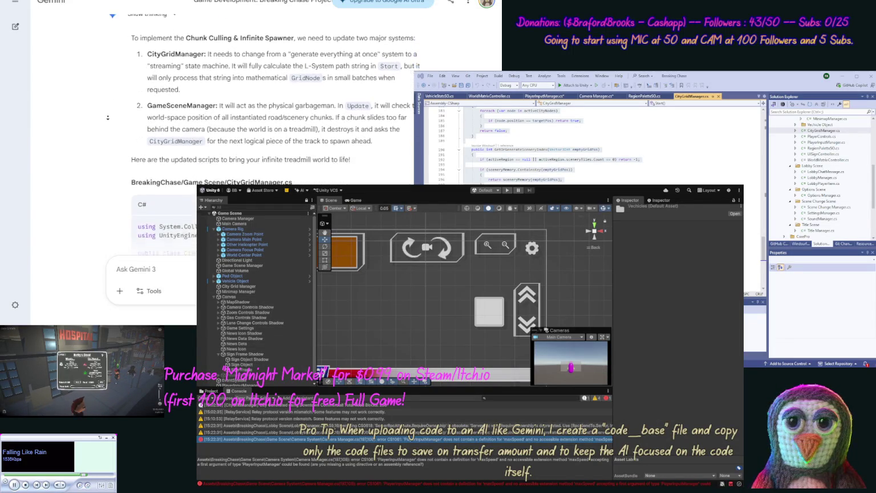
{"action": "left_click", "coordinate": [410, 148]}
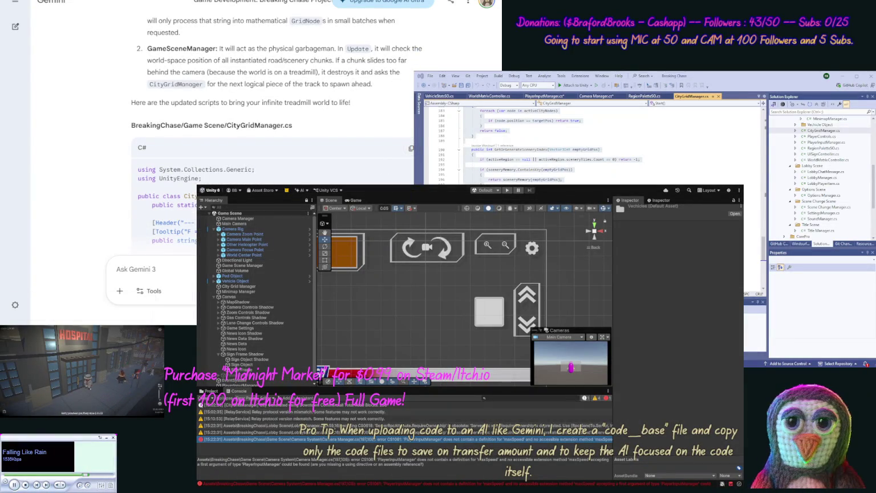
{"action": "key", "text": "ctrl+a"}
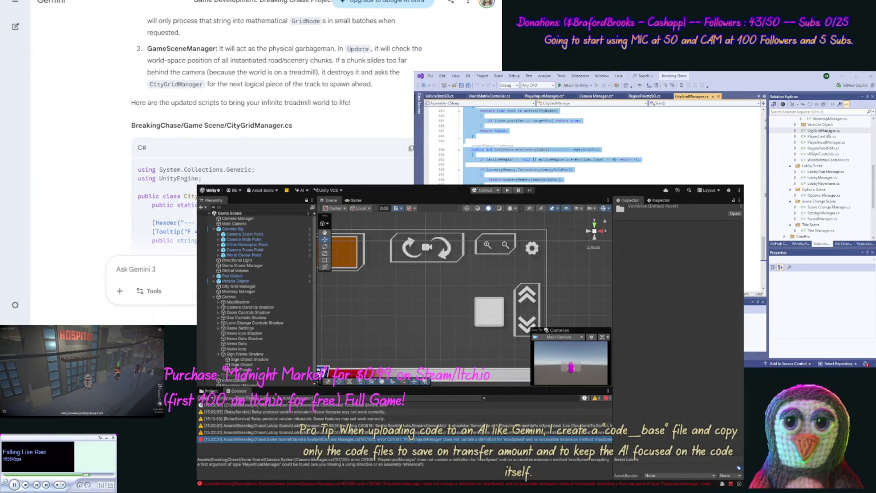
{"action": "key", "text": "ctrl+a"}
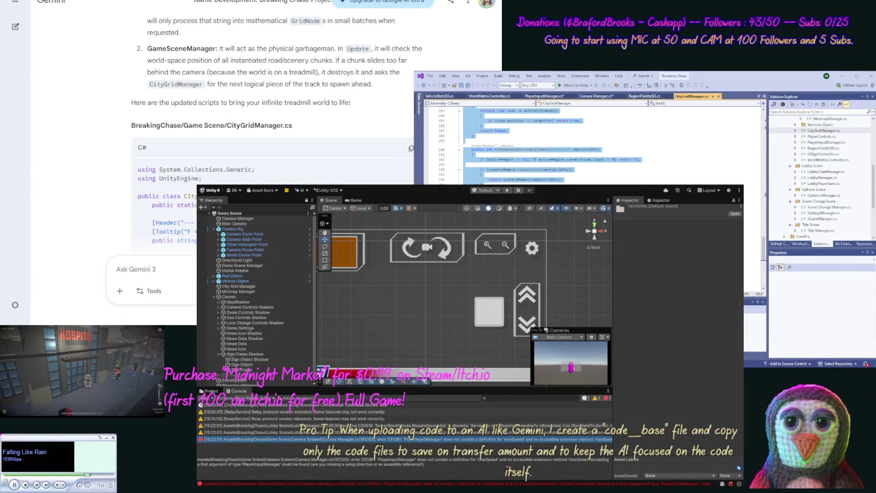
{"action": "key", "text": "ctrl+v"}
- Copy Gemini's Game Scene Manager.cs code block from the reply
{"action": "middle_click", "coordinate": [115, 138]}
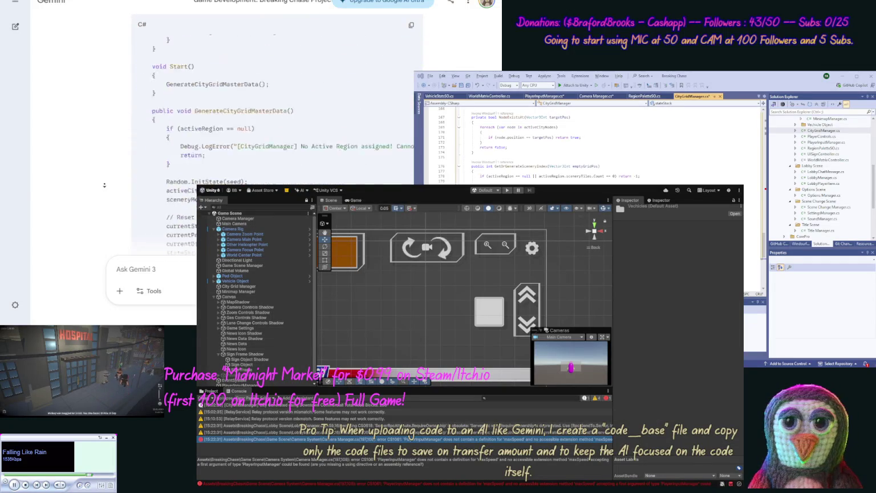
{"action": "scroll", "coordinate": [109, 151], "scroll_direction": "up", "scroll_amount": 10}
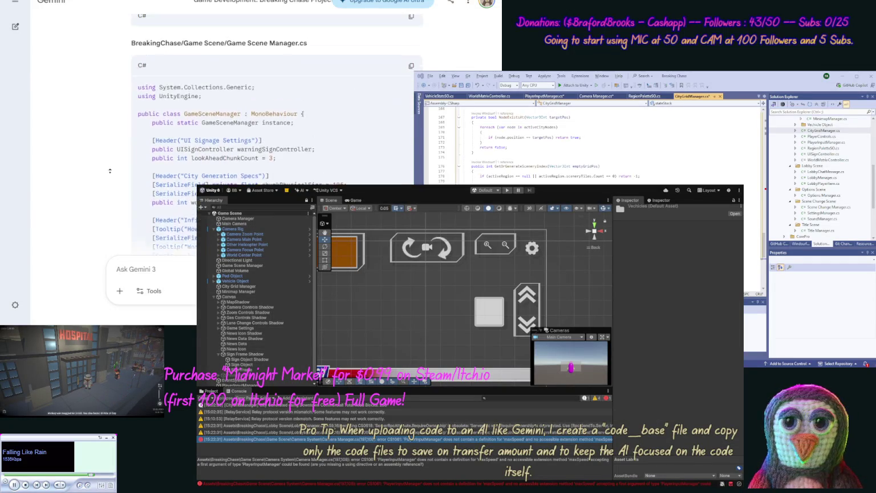
{"action": "scroll", "coordinate": [109, 171], "scroll_direction": "up", "scroll_amount": 1}
{"action": "left_click", "coordinate": [411, 95]}
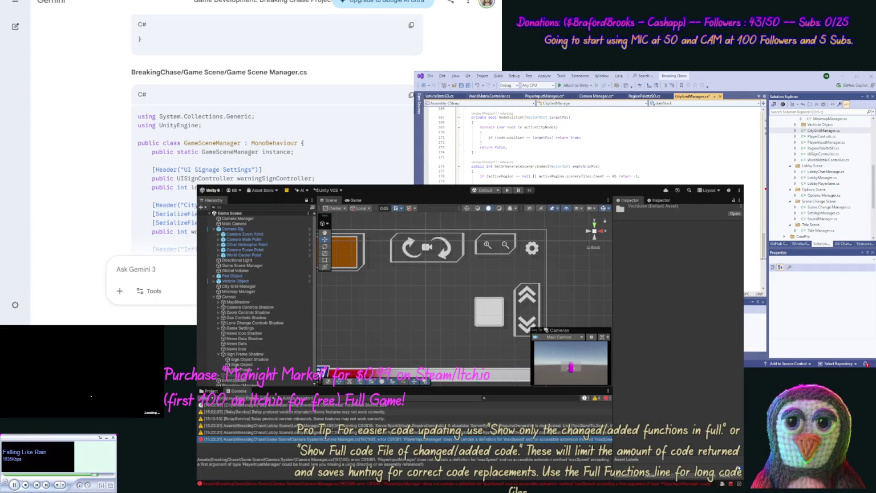
- Paste Gemini's code into Game Scene Manager.cs, then read the reply through to 'What is next'
{"action": "left_click", "coordinate": [872, 133]}
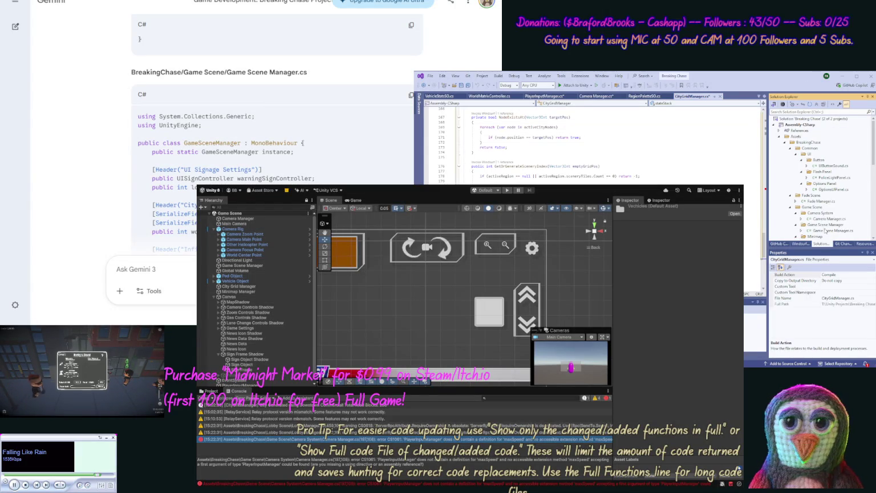
{"action": "left_click", "coordinate": [827, 230]}
{"action": "double_click", "coordinate": [826, 230]}
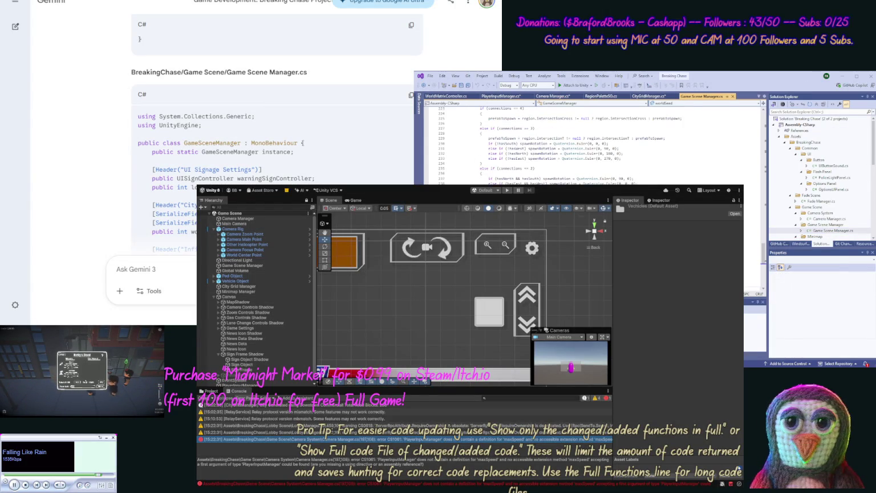
{"action": "key", "text": "ctrl+v"}
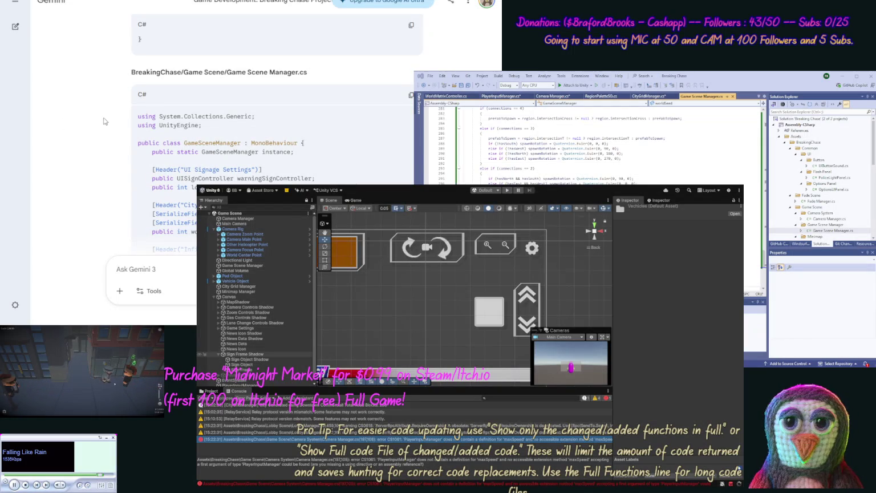
{"action": "scroll", "coordinate": [103, 171], "scroll_direction": "down", "scroll_amount": 10}
{"action": "scroll", "coordinate": [103, 171], "scroll_direction": "down", "scroll_amount": 10}
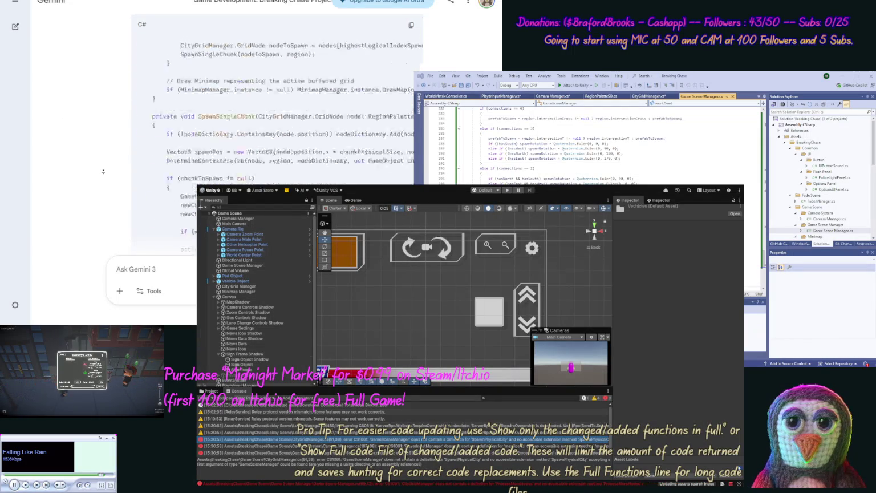
{"action": "scroll", "coordinate": [103, 172], "scroll_direction": "down", "scroll_amount": 10}
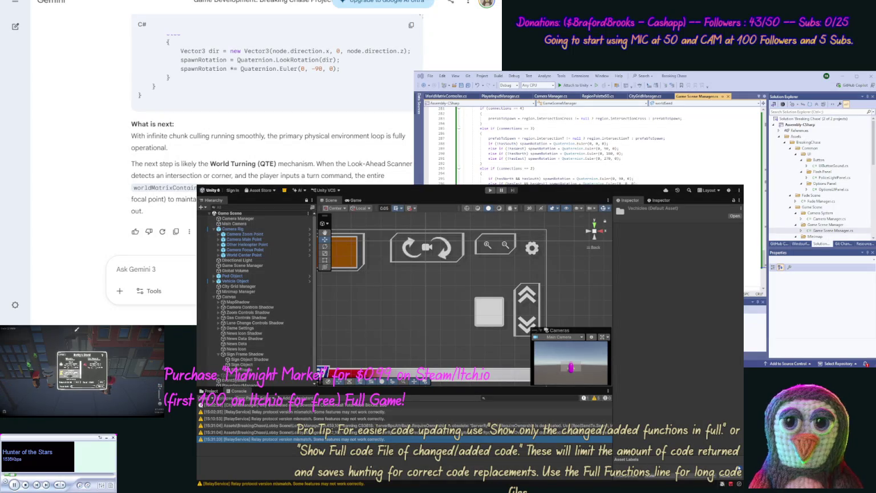
- Start a Gemini follow-up asking for random criminal peds inside a spawned car
{"action": "type", "text": "Ac"}
{"action": "type", "text": "tually"}
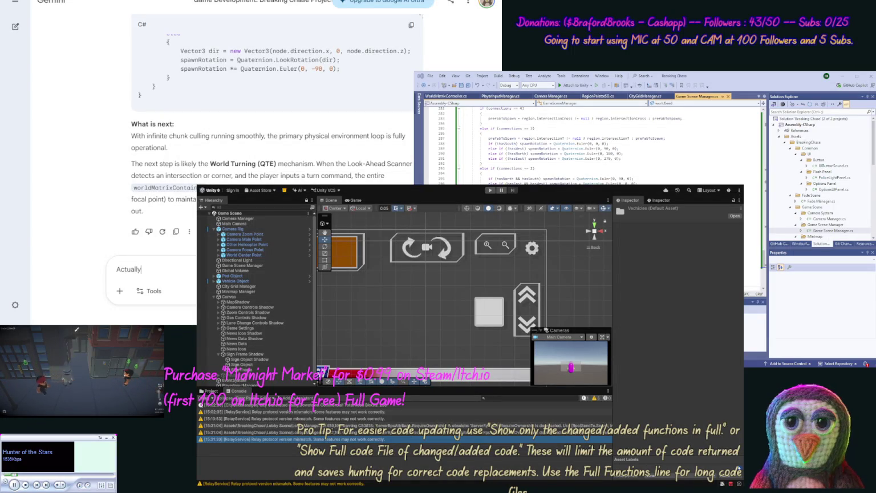
{"action": "type", "text": ", for now we want"}
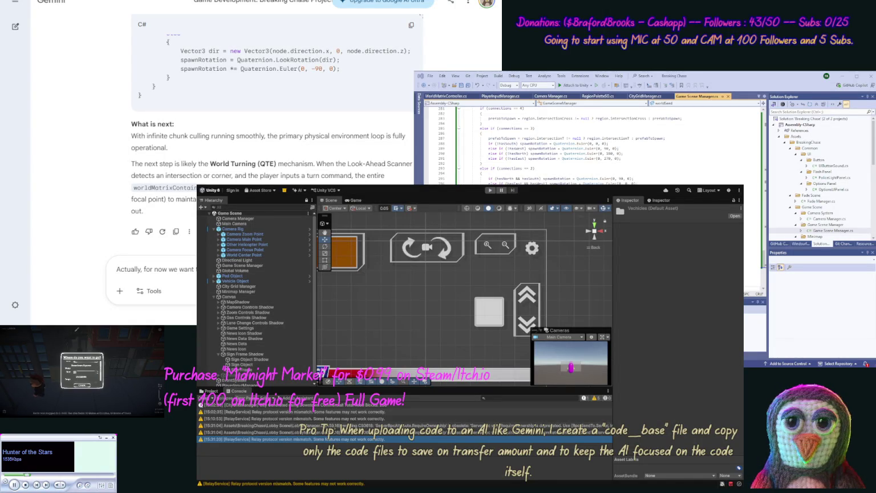
{"action": "type", "text": "of rand"}
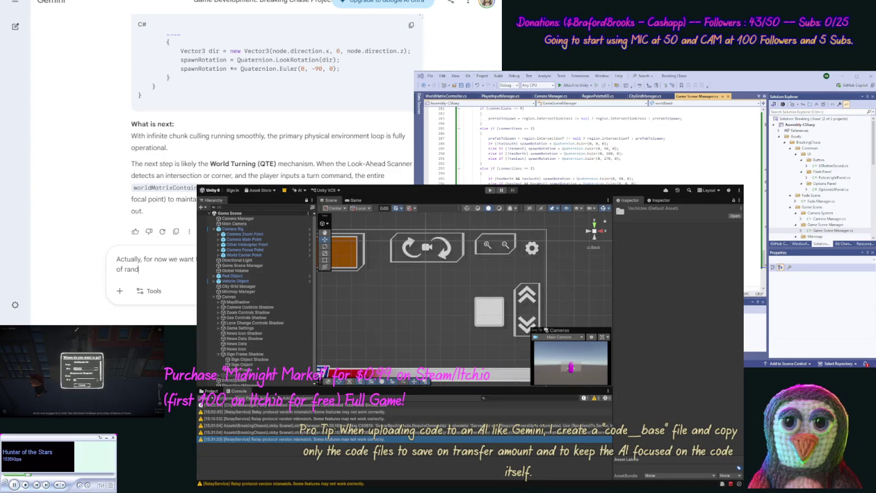
{"action": "type", "text": "om criminal "}
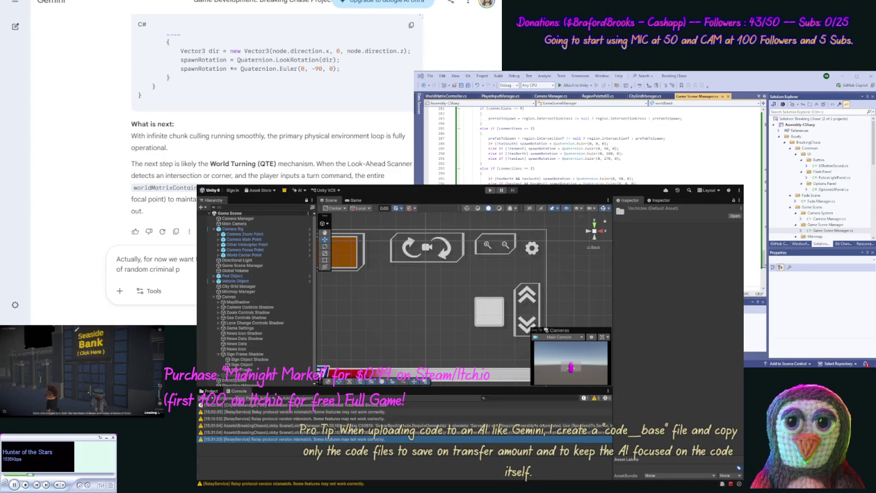
{"action": "type", "text": "ped ob"}
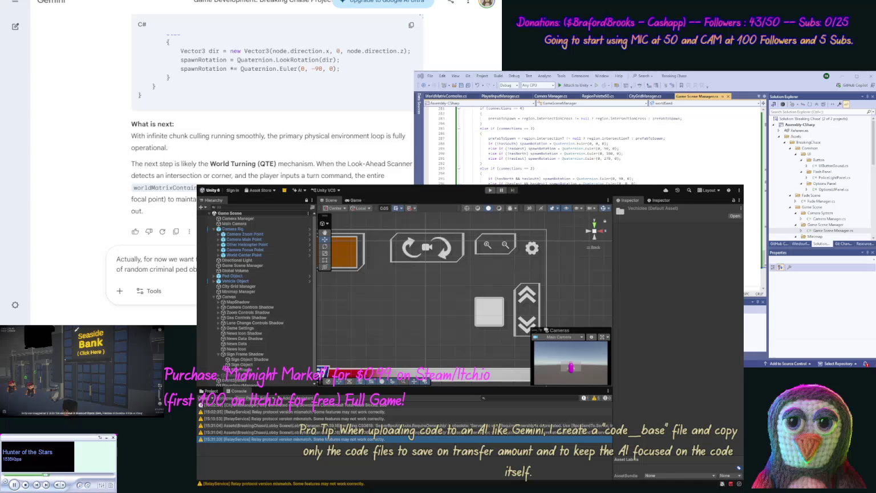
{"action": "type", "text": "spawn"}
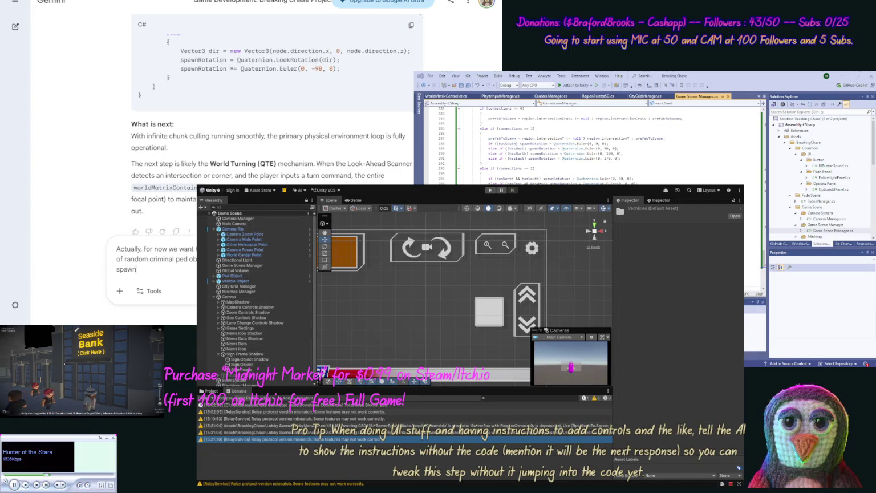
{"action": "type", "text": "ed c"}
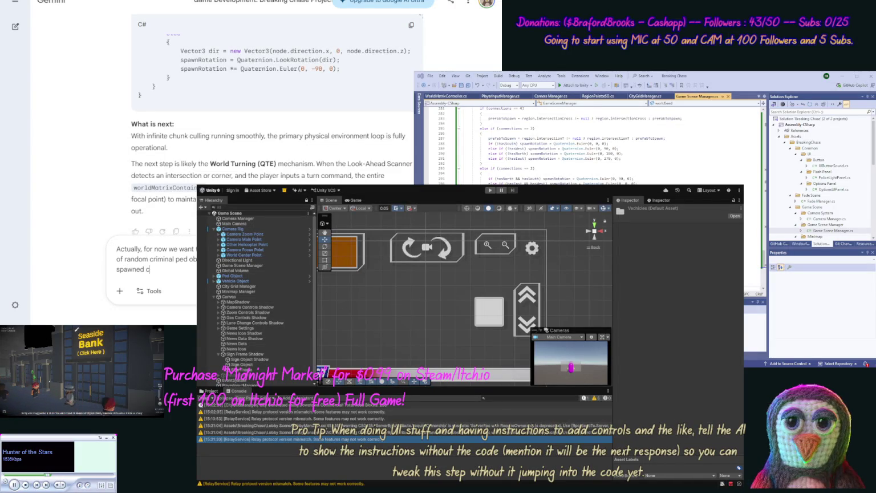
{"action": "type", "text": "ar in the drive"}
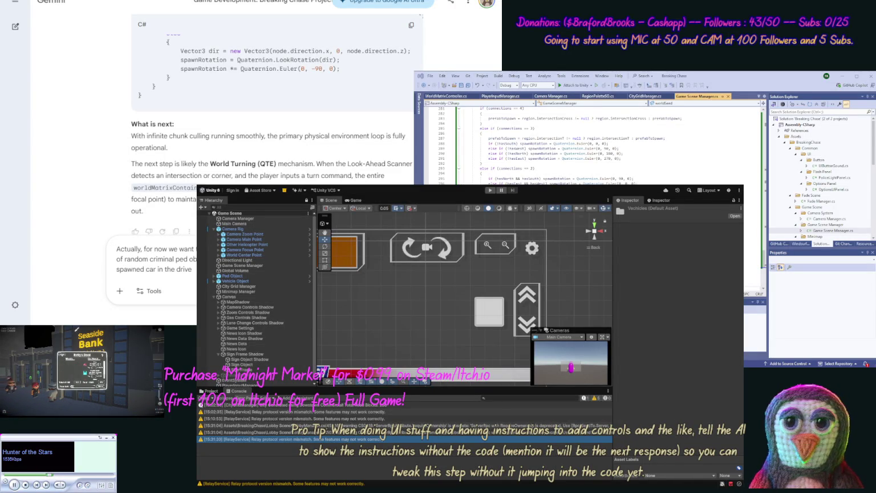
{"action": "type", "text": " s"}
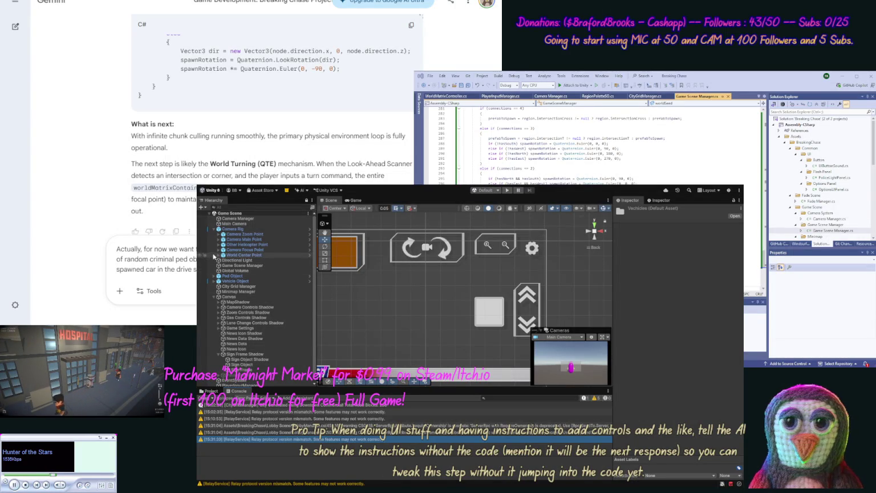
- Expand Vehicle Object and inspect the Ped Sitting Driver seat's Sphere Collider
{"action": "left_click", "coordinate": [214, 281]}
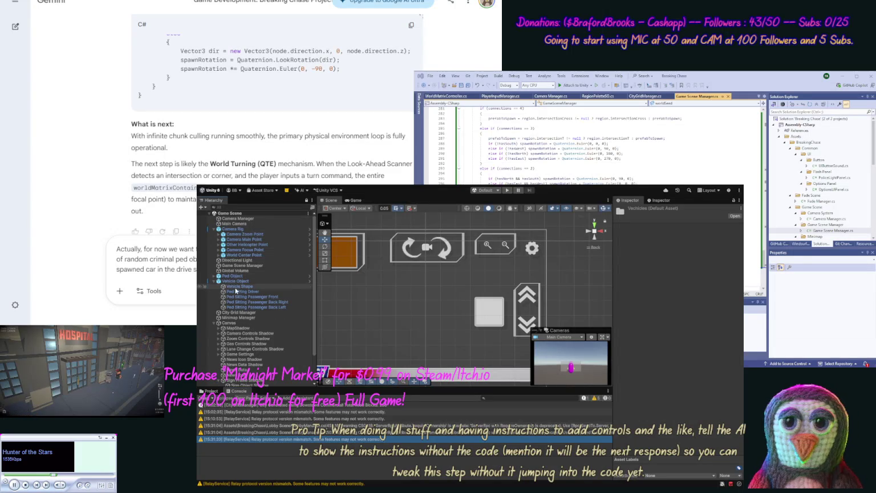
{"action": "left_click", "coordinate": [274, 291]}
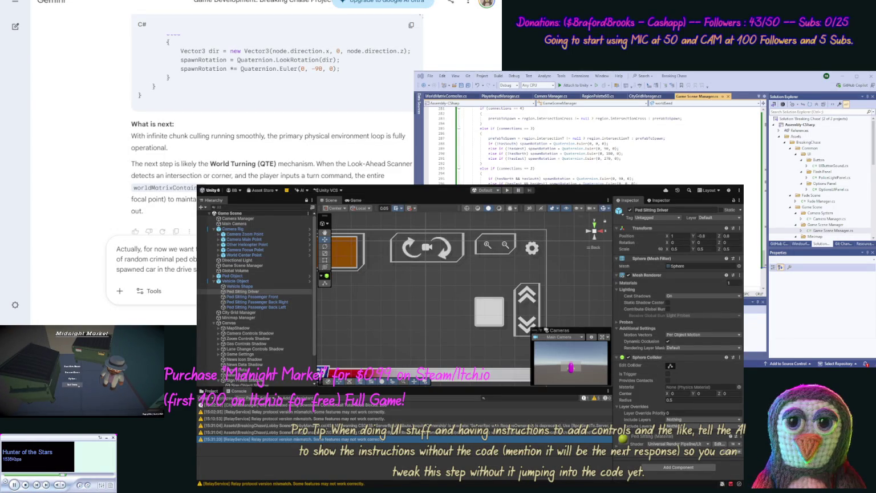
- Extend the draft about the vehicle object's seats and correct 'vechile' to 'vehicle'
{"action": "type", "text": "vechile object"}
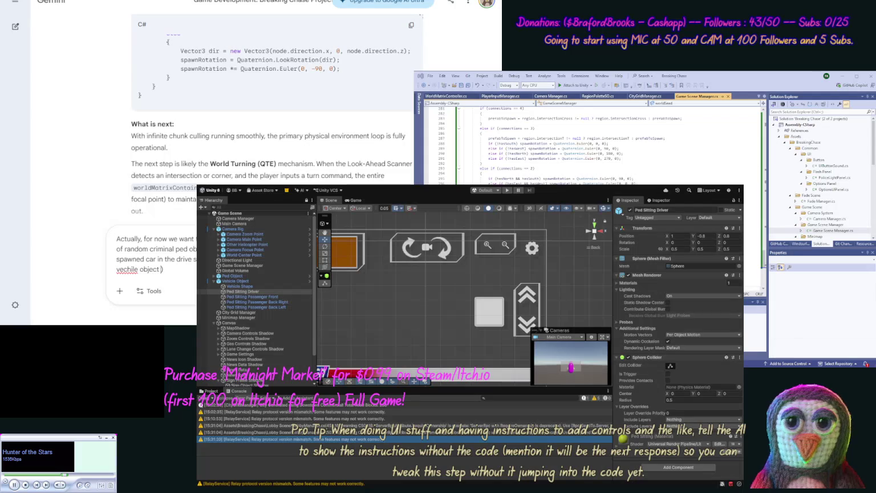
{"action": "type", "text": " to set these"}
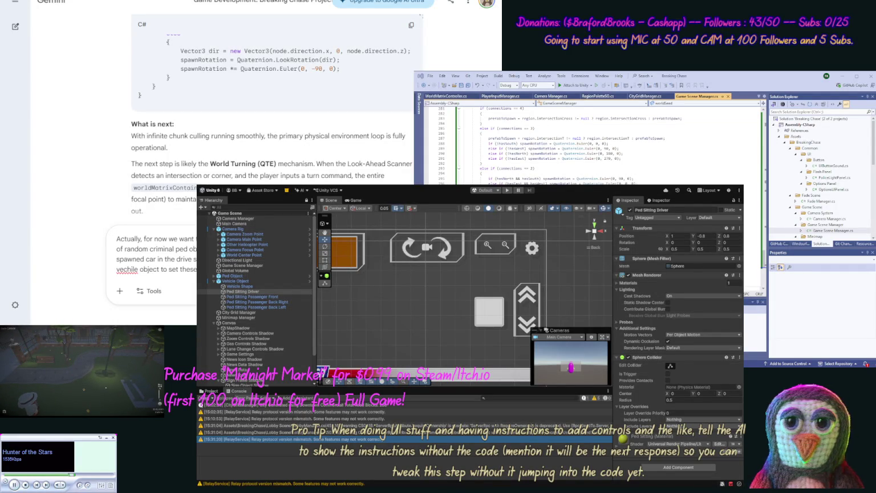
{"action": "type", "text": "simply i"}
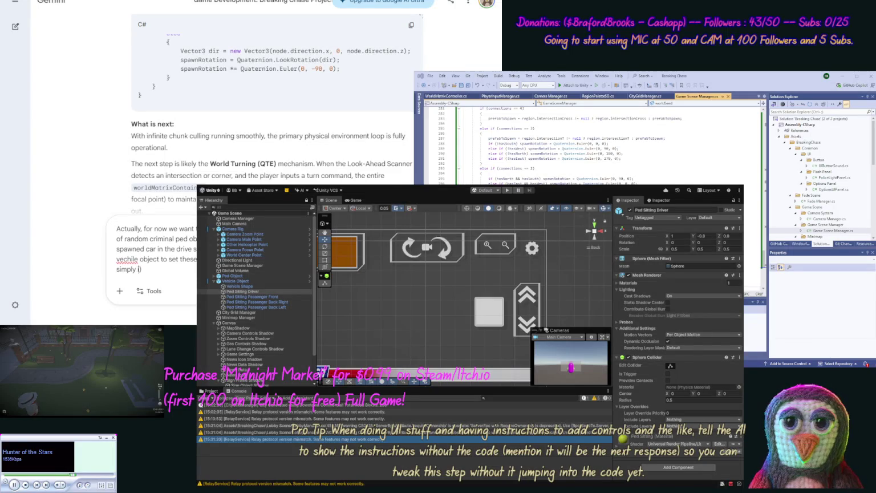
{"action": "type", "text": "s not used."}
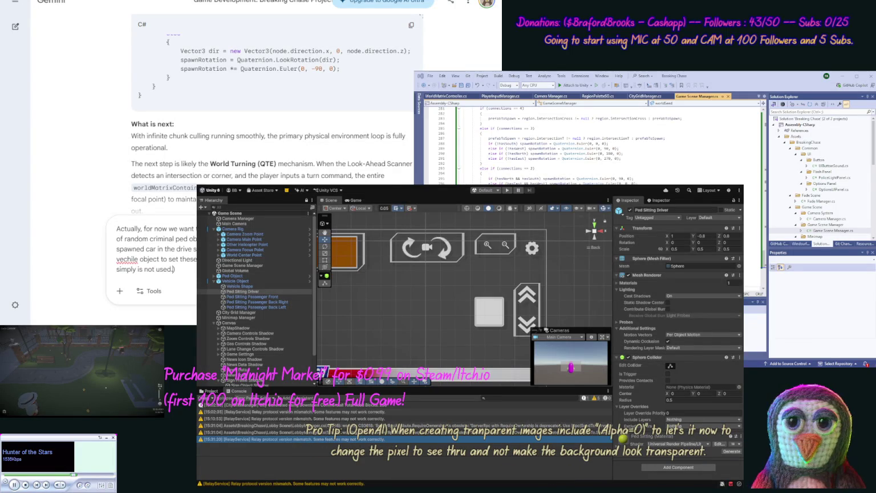
{"action": "double_click", "coordinate": [127, 259]}
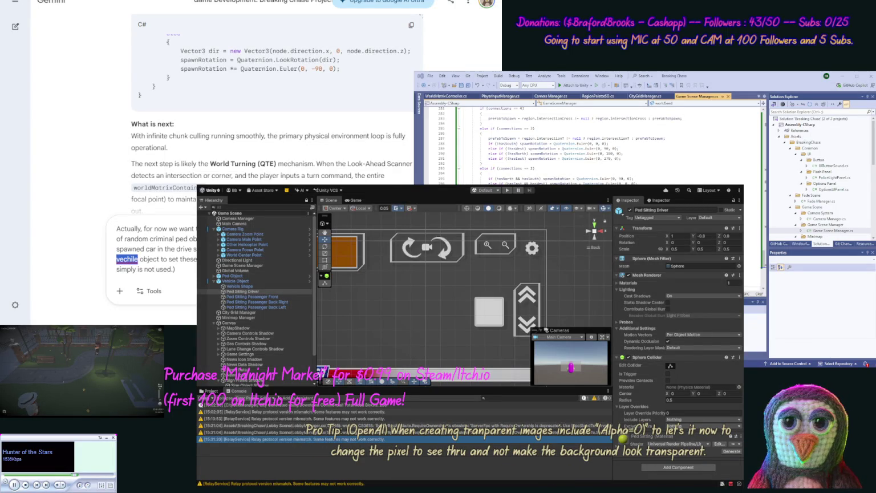
{"action": "type", "text": "vehicle"}
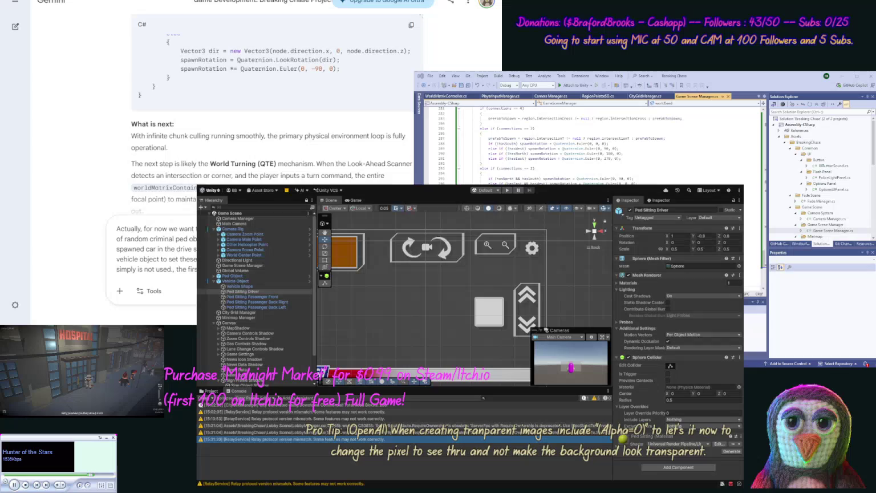
- Finish the request for 1/4 car speed, updated UI buttons and a new property, and send it
{"action": "type", "text": "this ca"}
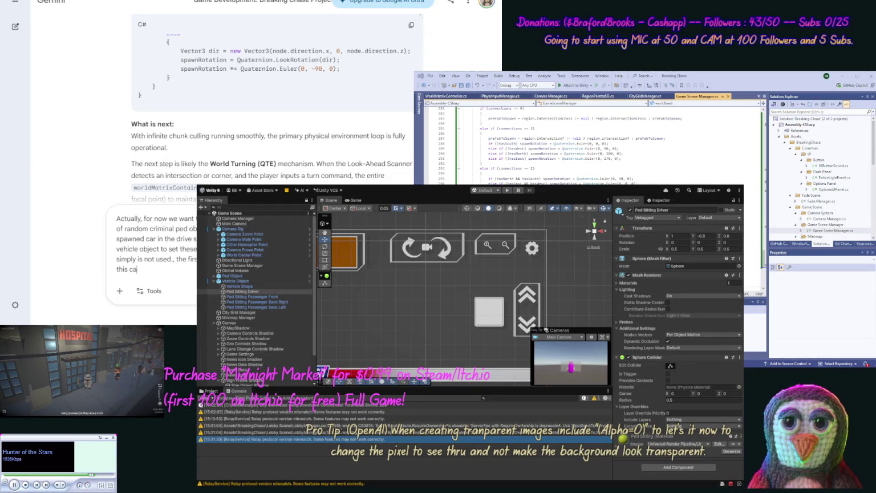
{"action": "type", "text": "rs speed to be"}
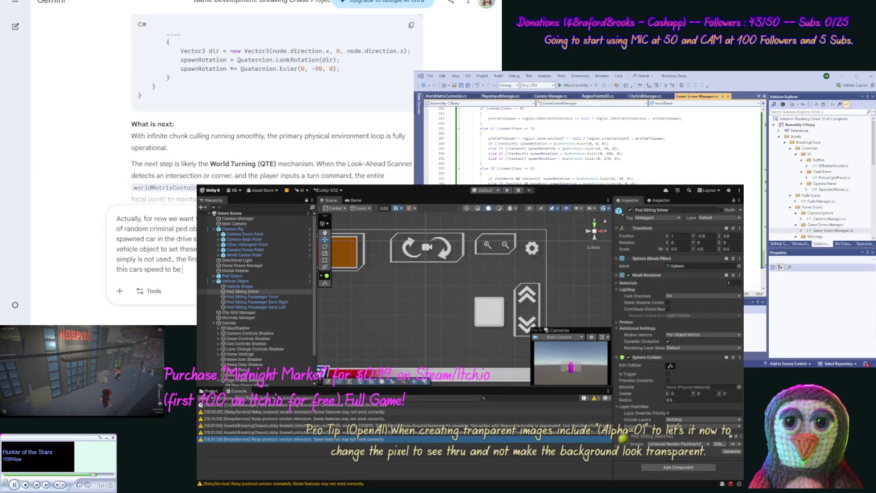
{"action": "type", "text": " 1/4 o"}
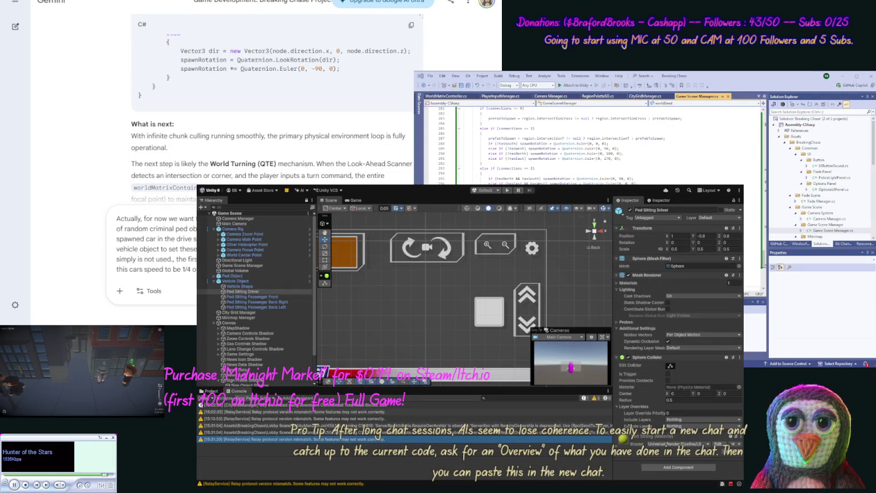
{"action": "type", "text": "update our "}
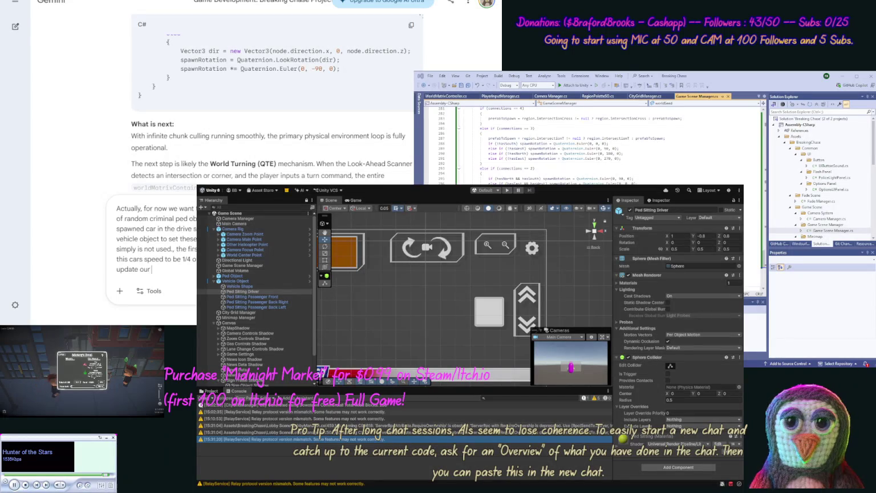
{"action": "type", "text": "UI"}
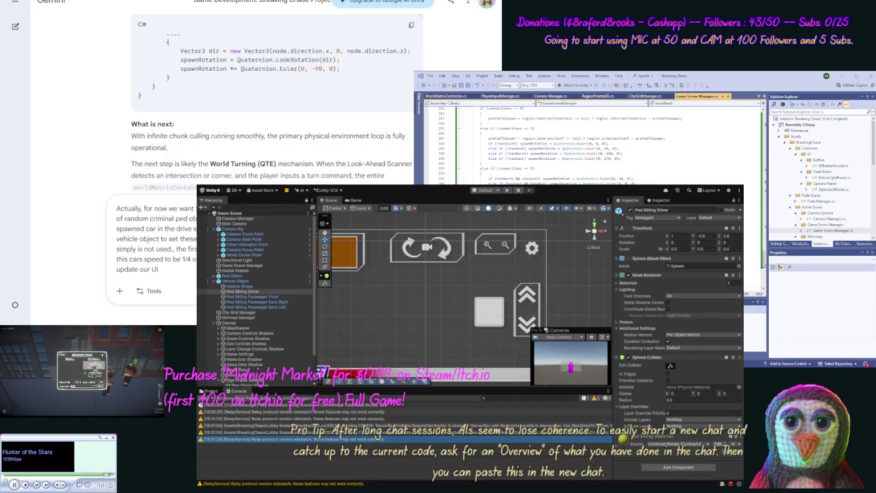
{"action": "type", "text": " so "}
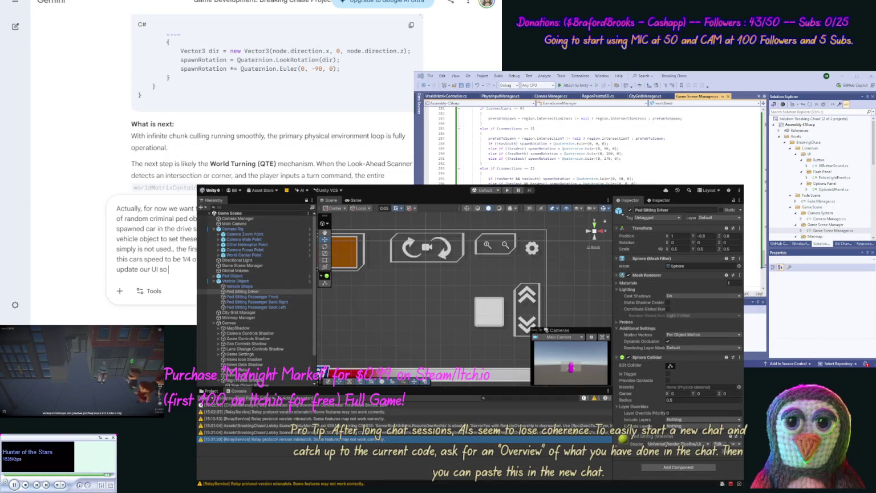
{"action": "type", "text": "our butto"}
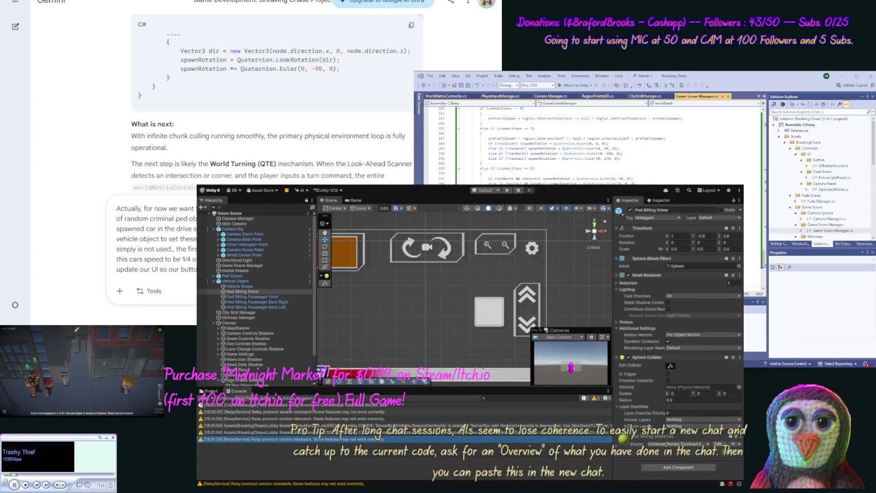
{"action": "type", "text": "also want to"}
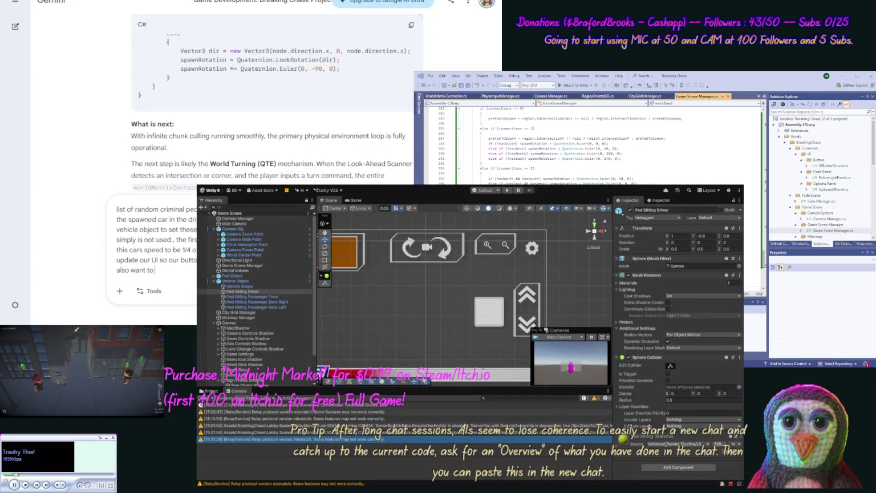
{"action": "type", "text": "dd a propert"}
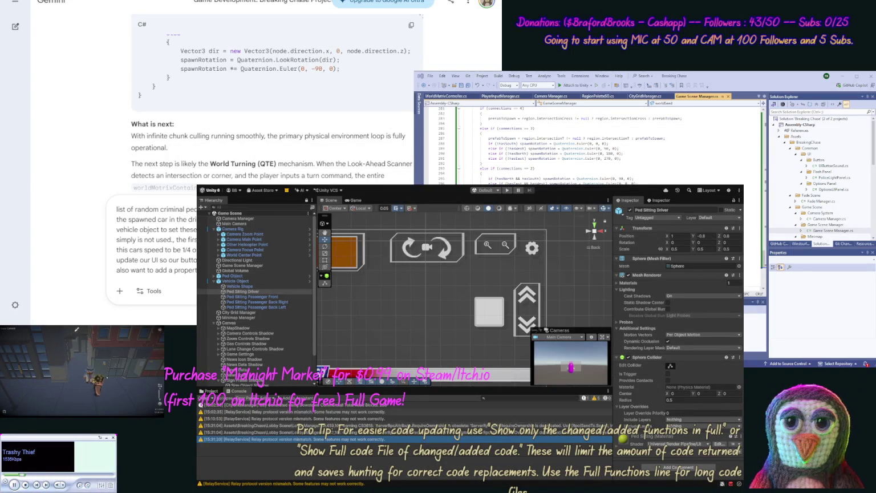
{"action": "type", "text": "num"}
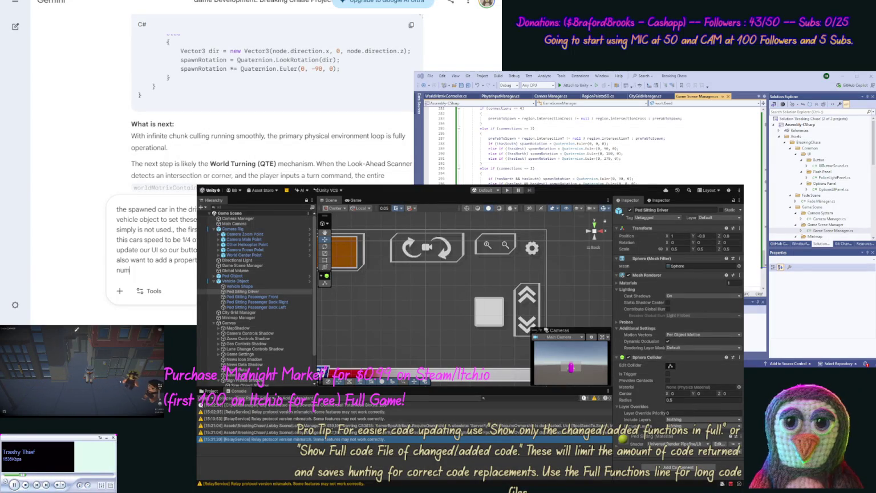
{"action": "type", "text": "ber.))"}
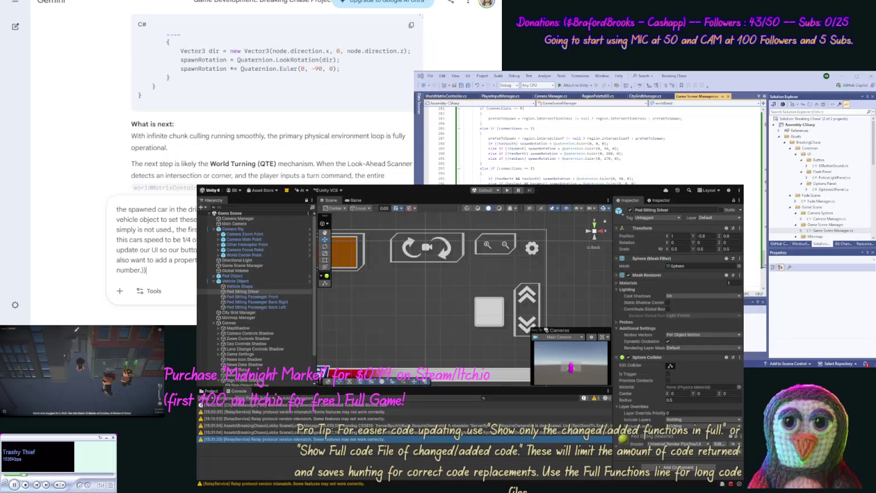
{"action": "key", "text": "Return"}
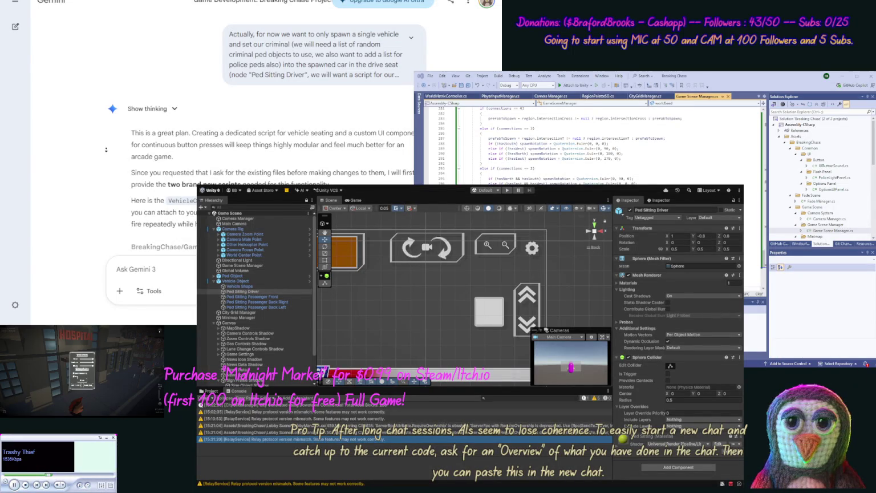
- Scroll Gemini's reply to its plan and the VehicleController.cs code
{"action": "scroll", "coordinate": [107, 146], "scroll_direction": "down", "scroll_amount": 2}
{"action": "scroll", "coordinate": [106, 160], "scroll_direction": "down", "scroll_amount": 1}
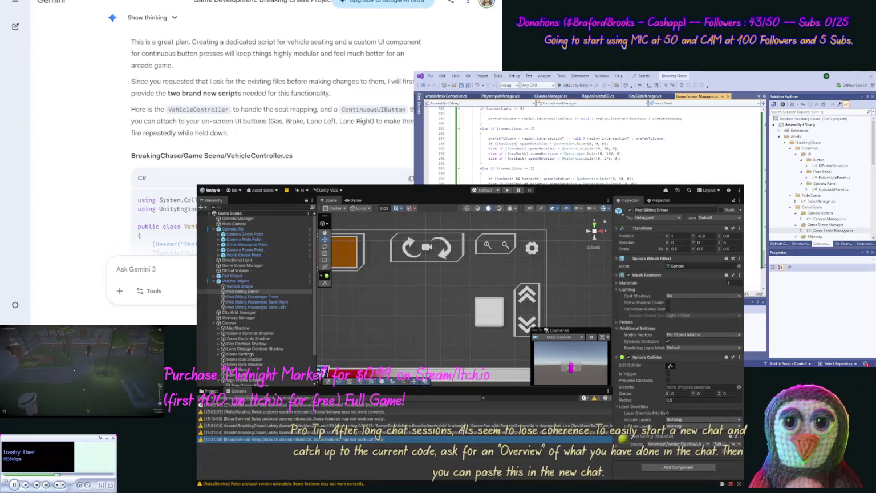
- Add a new VehicleController.cs script to the Vehicle Object folder
{"action": "left_click", "coordinate": [872, 205]}
{"action": "left_click_drag", "start_coordinate": [872, 204], "coordinate": [873, 188]}
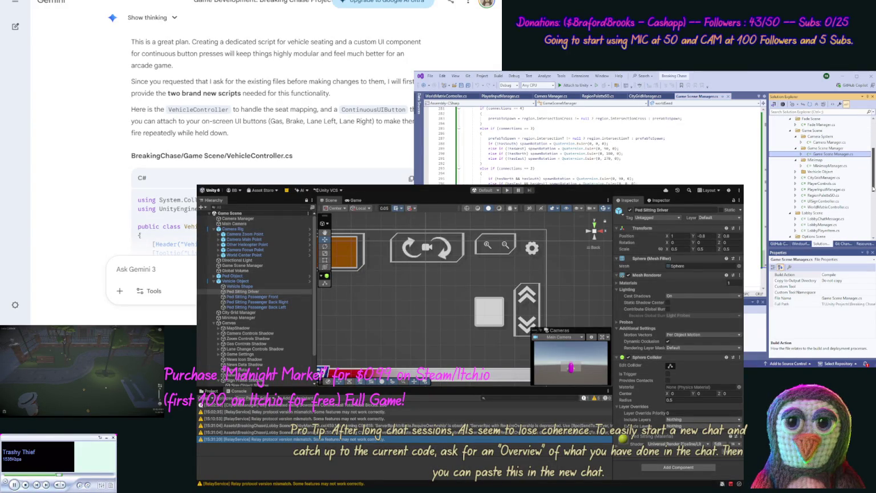
{"action": "left_click", "coordinate": [796, 172]}
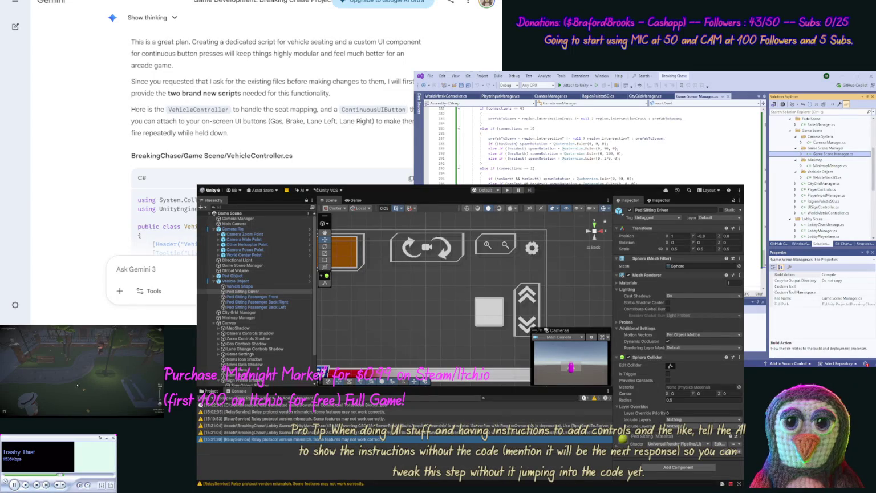
{"action": "left_click_drag", "start_coordinate": [294, 156], "coordinate": [227, 156]}
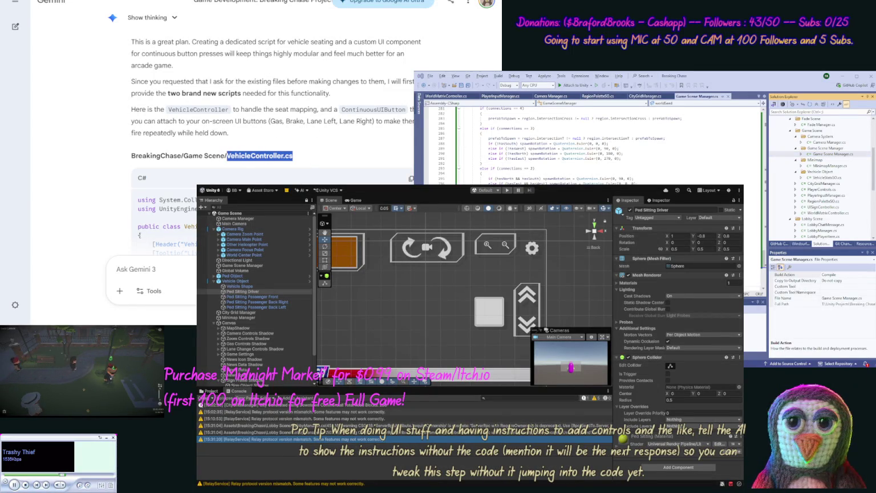
{"action": "left_click", "coordinate": [820, 172]}
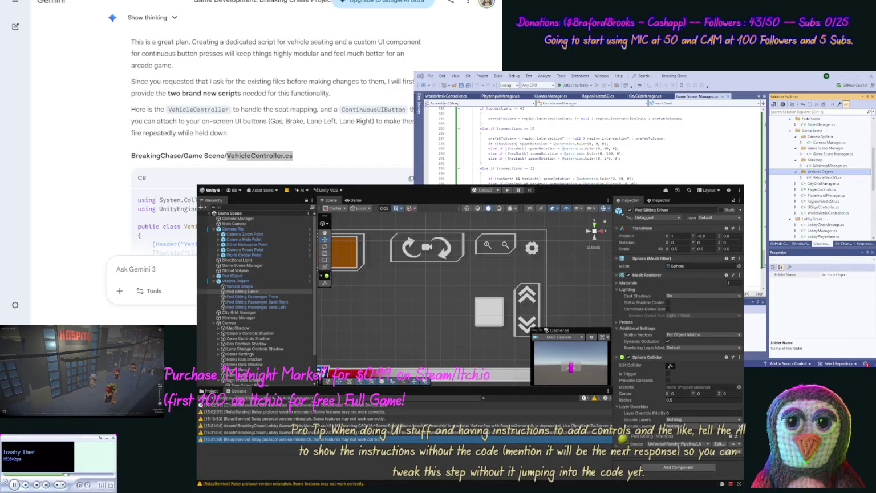
- Replace VehicleController.cs placeholder code with Gemini's seat-mapping code
{"action": "left_click", "coordinate": [411, 179]}
{"action": "left_click", "coordinate": [757, 220]}
{"action": "key", "text": "ctrl+a"}
{"action": "key", "text": "ctrl+v"}
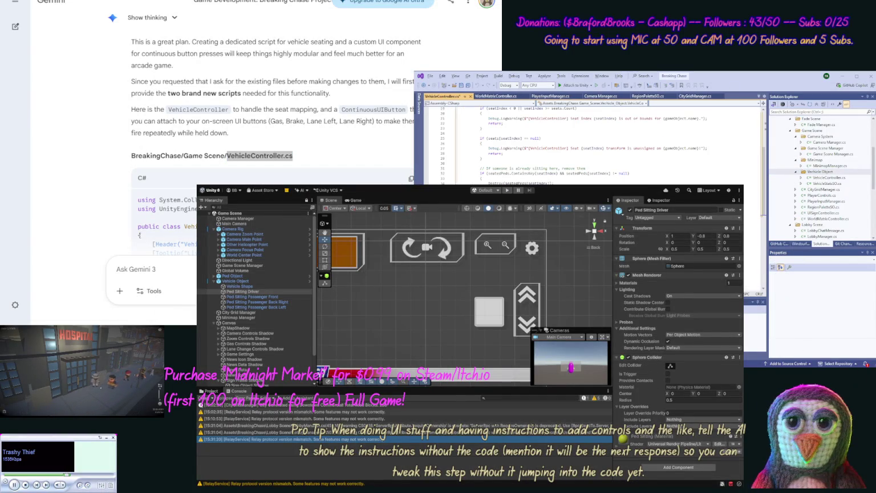
{"action": "key", "text": "alt+Tab"}
{"action": "scroll", "coordinate": [101, 177], "scroll_direction": "down", "scroll_amount": 15}
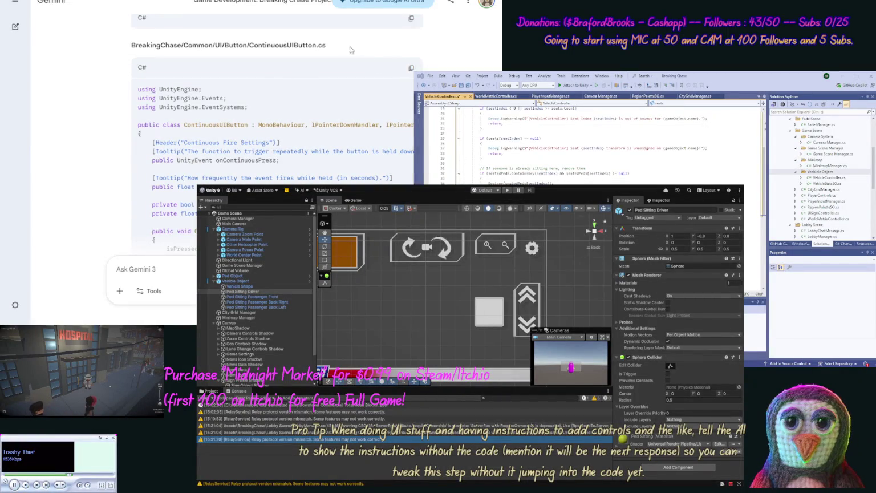
- Create ContinuousUIButton.cs in the Common/UI/Button folder
{"action": "double_click", "coordinate": [287, 45]}
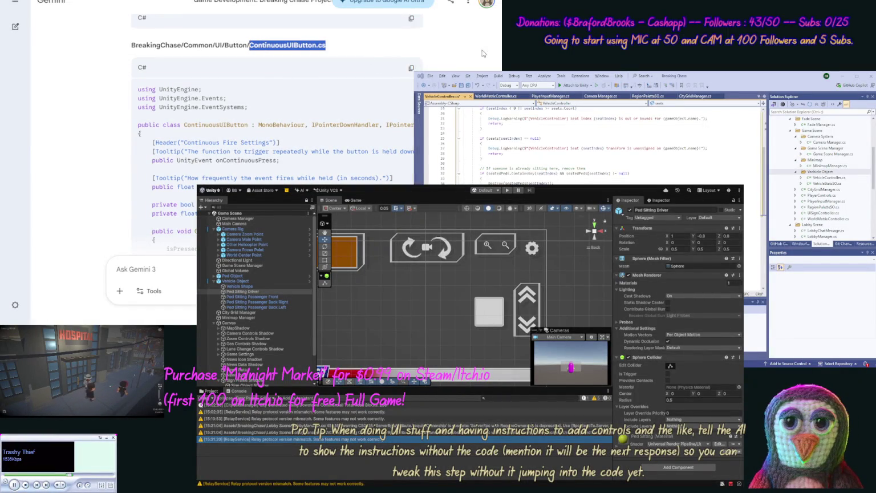
{"action": "left_click", "coordinate": [787, 181]}
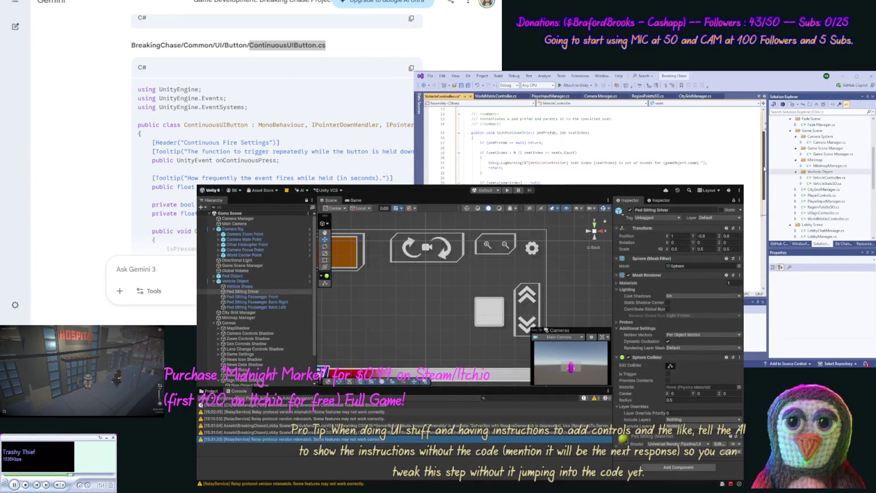
{"action": "left_click", "coordinate": [820, 171]}
{"action": "scroll", "coordinate": [821, 165], "scroll_direction": "up", "scroll_amount": 4}
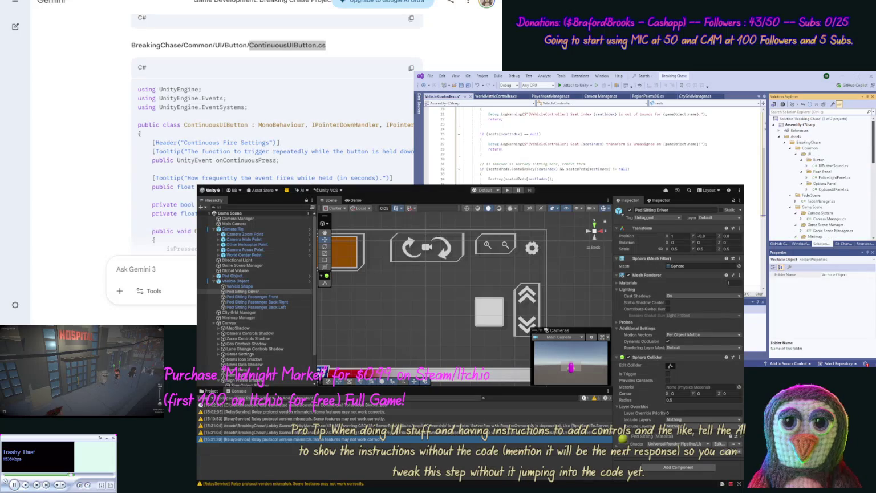
{"action": "left_click", "coordinate": [820, 161]}
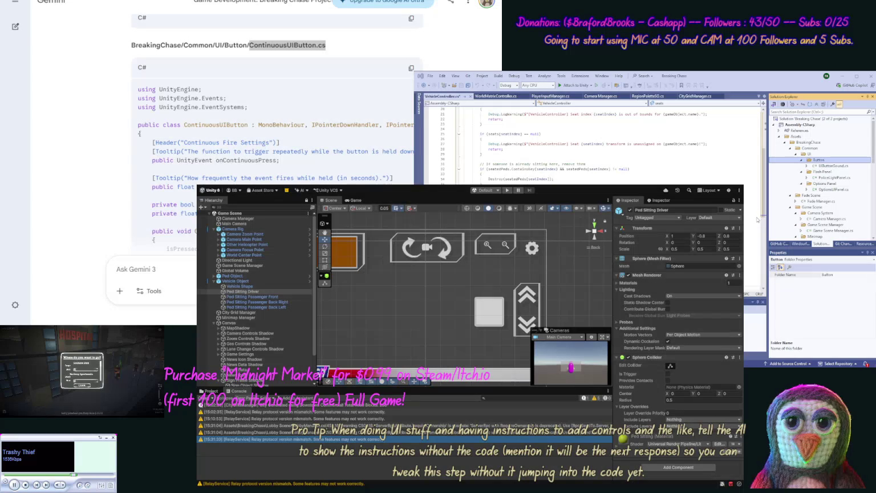
{"action": "left_click", "coordinate": [411, 67]}
- Fill ContinuousUIButton.cs with Gemini's continuous-press code and review the next suggestions
{"action": "key", "text": "ctrl+a"}
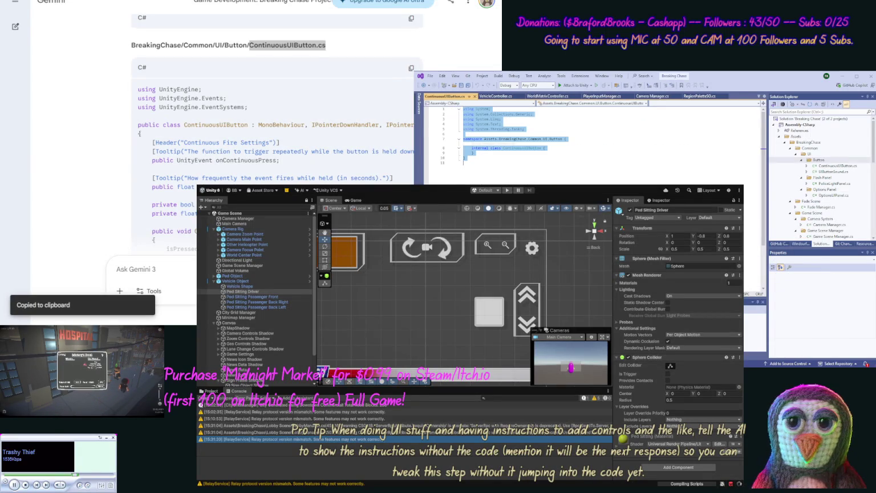
{"action": "key", "text": "ctrl+v"}
{"action": "key", "text": "alt+Tab"}
{"action": "left_click", "coordinate": [113, 121]}
{"action": "scroll", "coordinate": [100, 182], "scroll_direction": "down", "scroll_amount": 15}
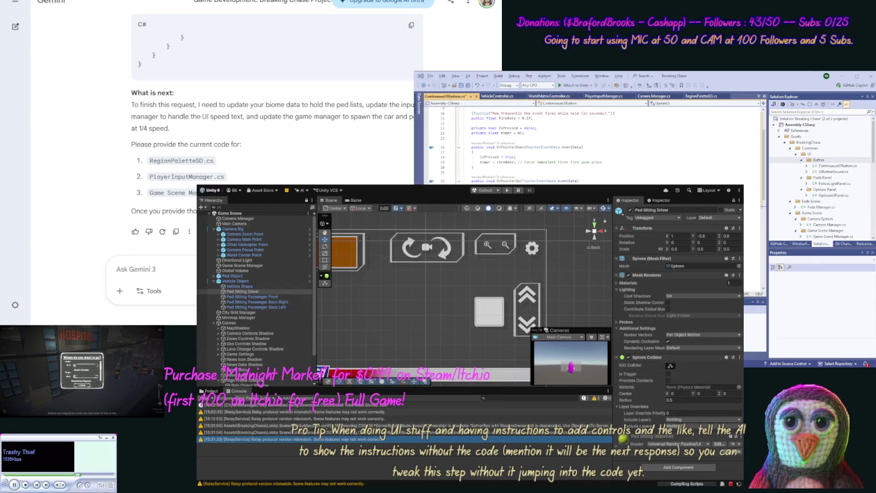
- Paste RegionPaletteSO.cs code into the Gemini prompt between [code] tags
{"action": "left_click_drag", "start_coordinate": [873, 137], "coordinate": [873, 186]}
{"action": "double_click", "coordinate": [823, 166]}
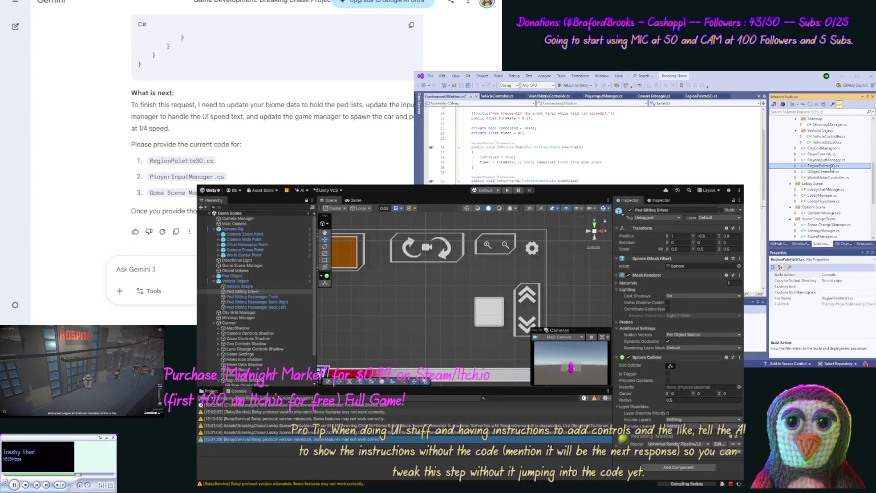
{"action": "left_click", "coordinate": [656, 178]}
{"action": "key", "text": "ctrl+a"}
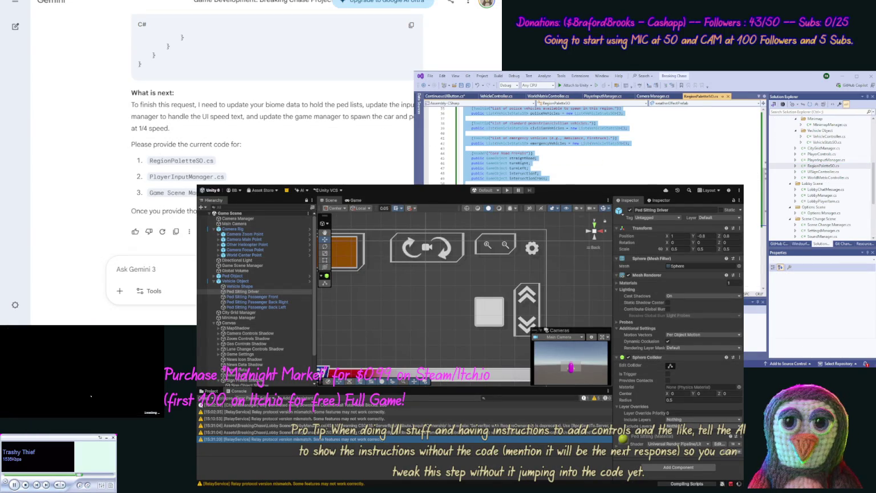
{"action": "left_click", "coordinate": [166, 269]}
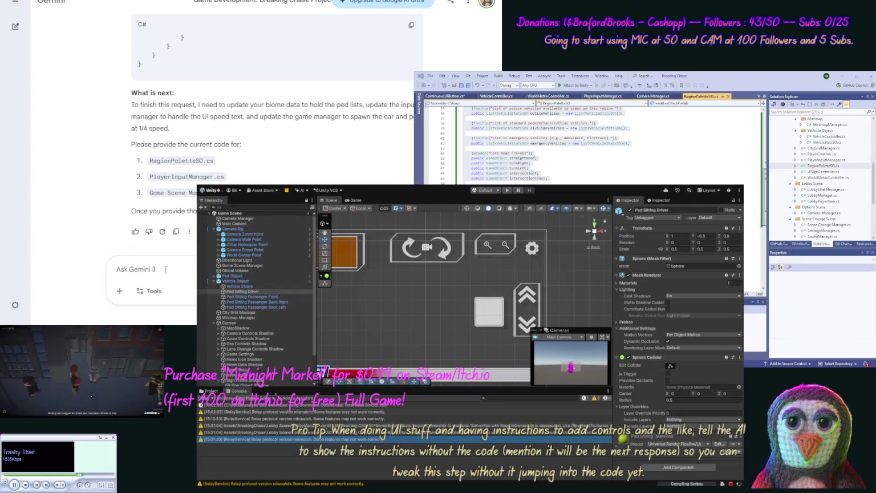
{"action": "type", "text": "[code]"}
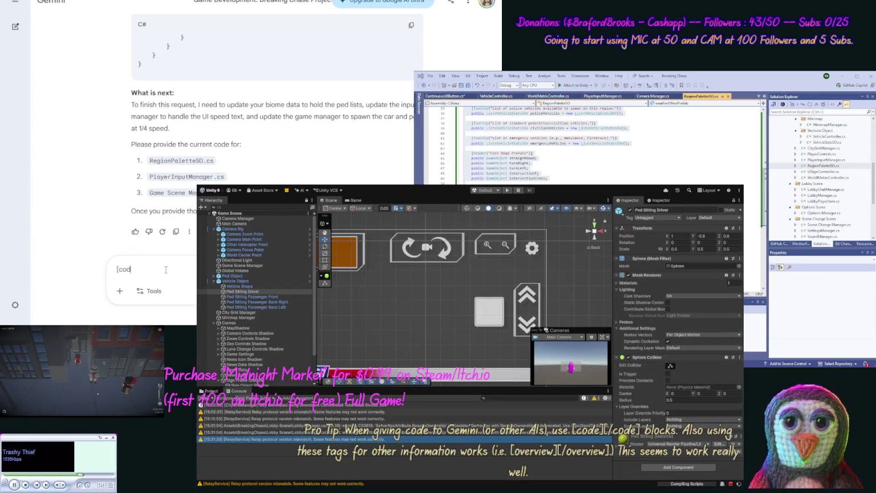
{"action": "key", "text": "ctrl+v"}
{"action": "type", "text": "/code]"}
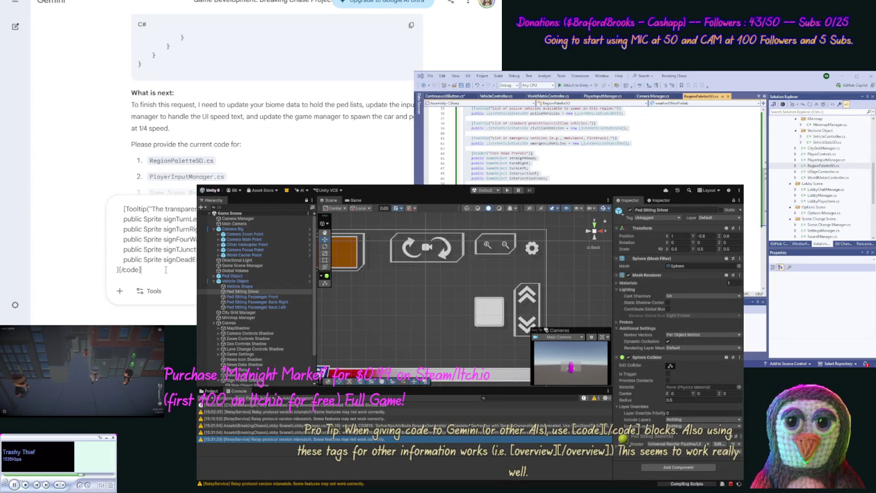
{"action": "type", "text": ", [code]["}
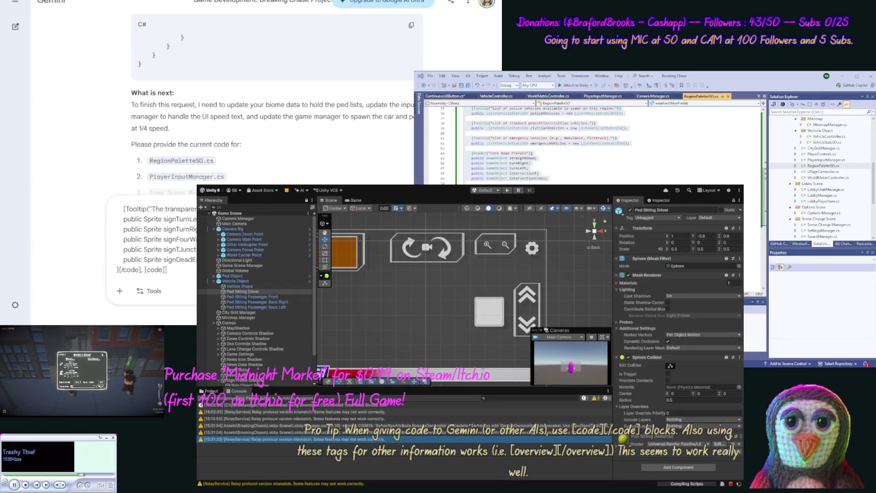
- Add PlayerInputManager.cs code to the prompt as a second [code] block
{"action": "key", "text": "alt+Tab"}
{"action": "double_click", "coordinate": [781, 161]}
{"action": "key", "text": "ctrl+a"}
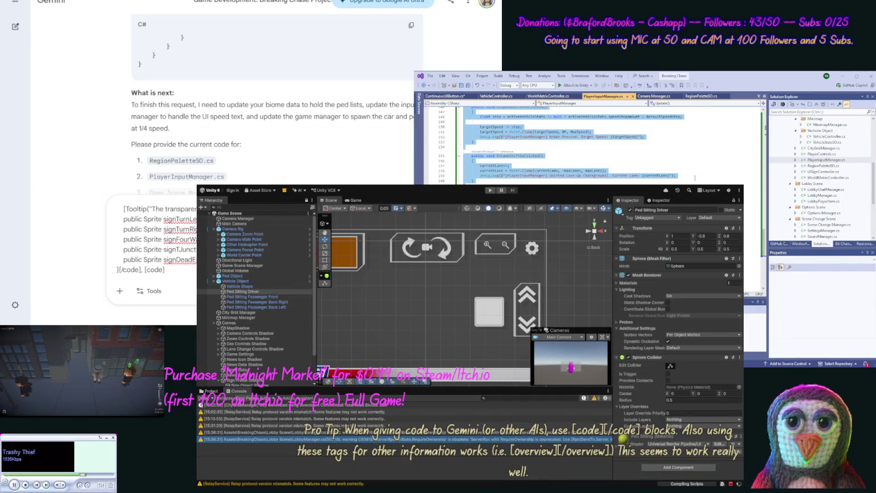
{"action": "key", "text": "alt+Tab"}
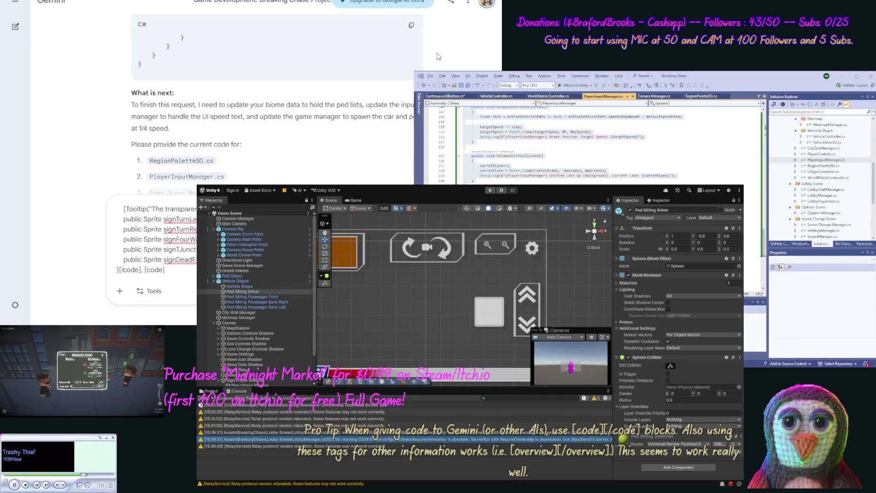
{"action": "key", "text": "ctrl+v"}
{"action": "type", "text": "[/code], "}
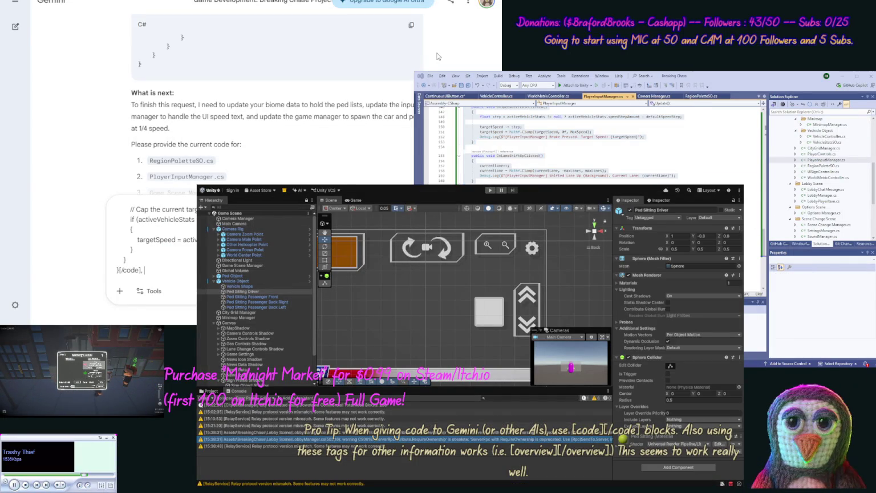
{"action": "type", "text": "[code]"}
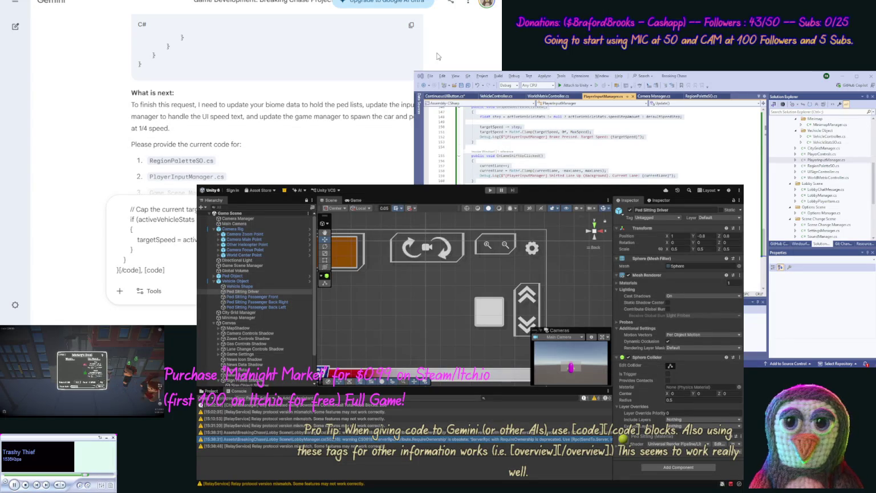
{"action": "middle_click", "coordinate": [108, 69]}
{"action": "scroll", "coordinate": [103, 104], "scroll_direction": "down", "scroll_amount": 1}
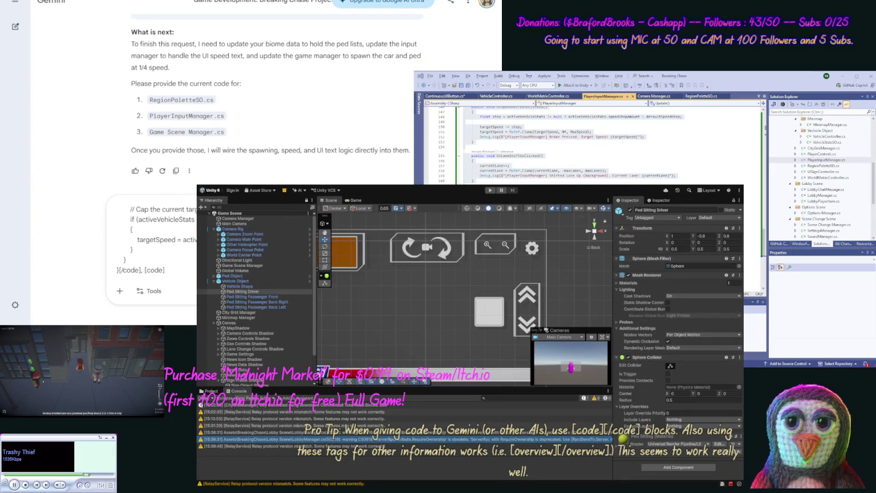
{"action": "key", "text": "ctrl+a"}
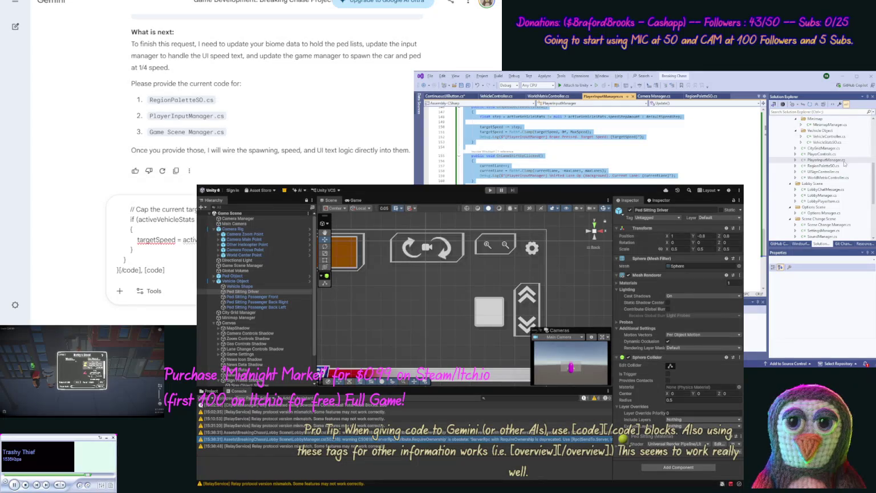
- Append Game Scene Manager.cs code in a final [code] block and send the prompt
{"action": "left_click", "coordinate": [842, 162]}
{"action": "scroll", "coordinate": [845, 161], "scroll_direction": "up", "scroll_amount": 2}
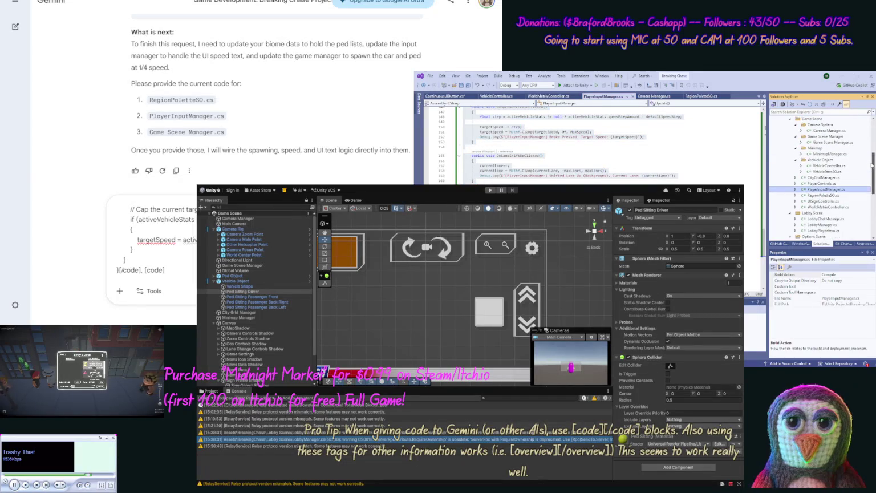
{"action": "double_click", "coordinate": [832, 148]}
{"action": "key", "text": "ctrl+a"}
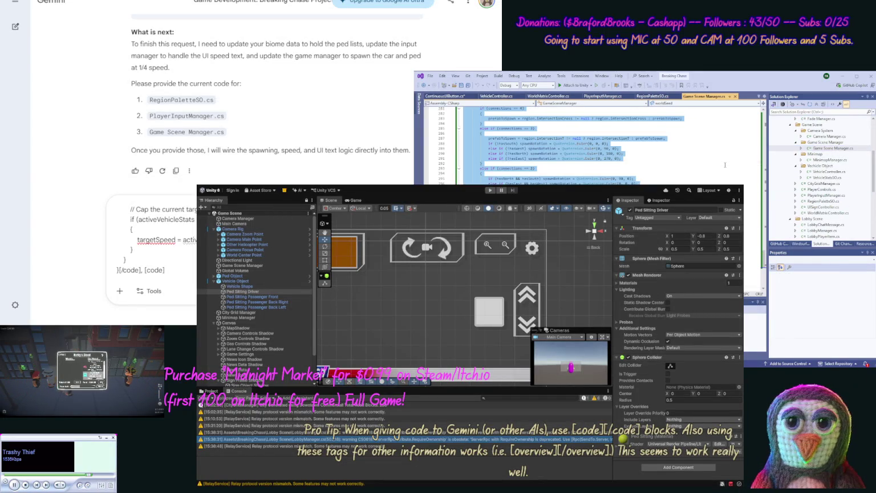
{"action": "left_click", "coordinate": [479, 39]}
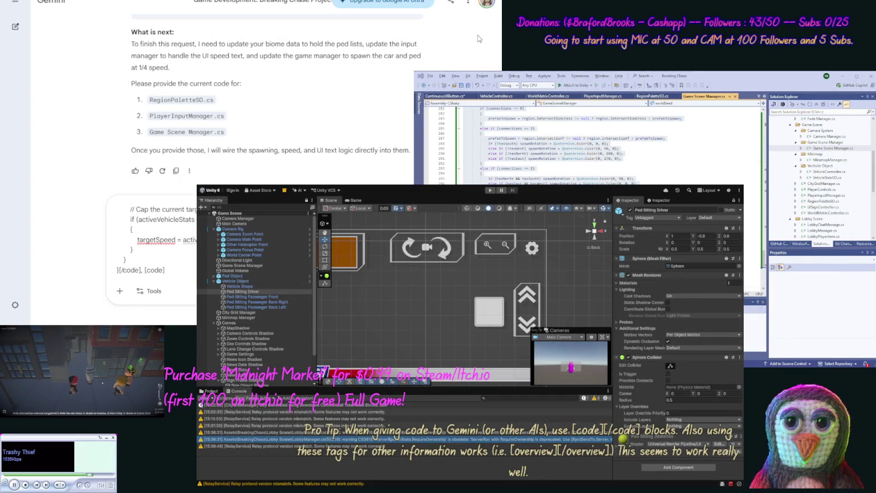
{"action": "left_click", "coordinate": [171, 270]}
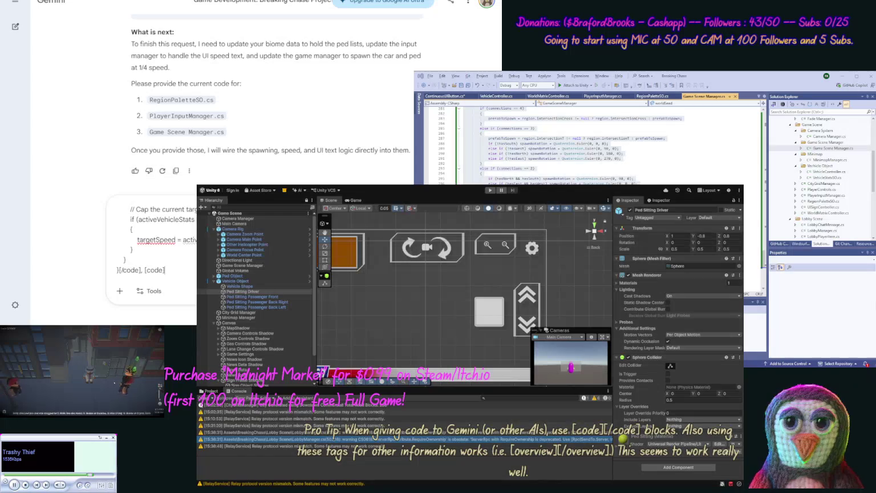
{"action": "key", "text": "ctrl+v"}
{"action": "type", "text": "/code]"}
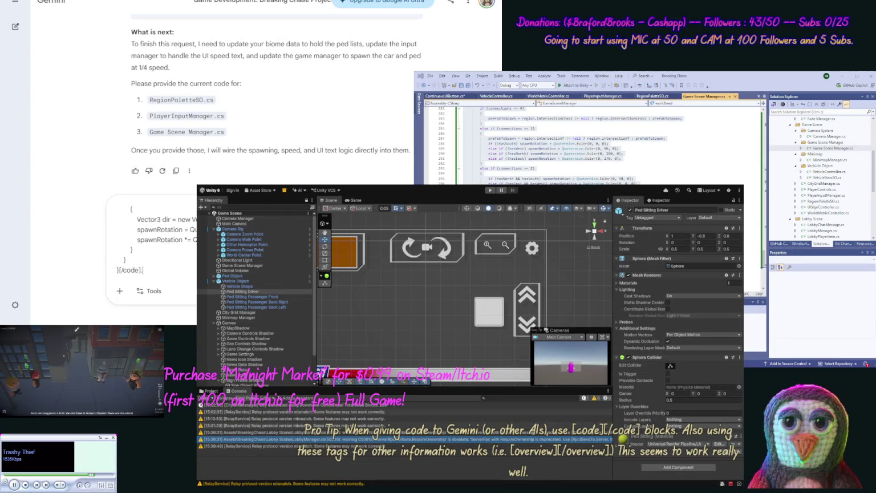
{"action": "key", "text": "Return"}
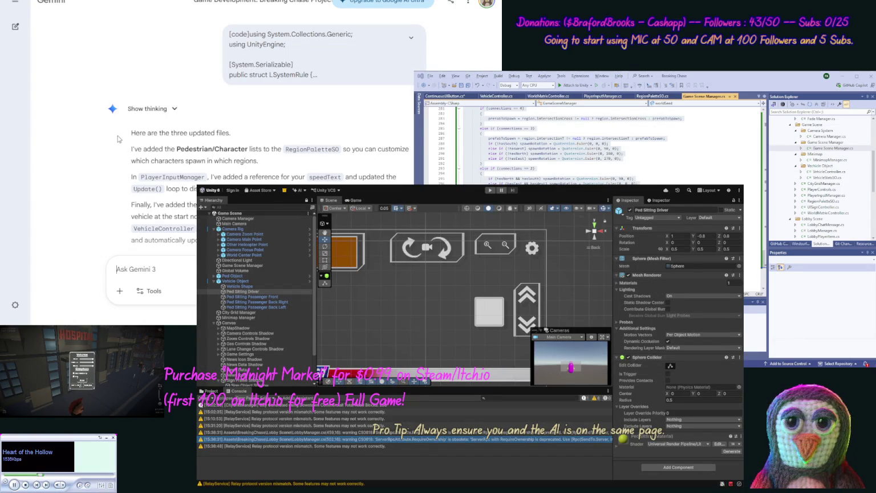
- Copy the updated RegionPaletteSO.cs code from Gemini's reply and bring up that file in Visual Studio
{"action": "scroll", "coordinate": [112, 154], "scroll_direction": "down", "scroll_amount": 5}
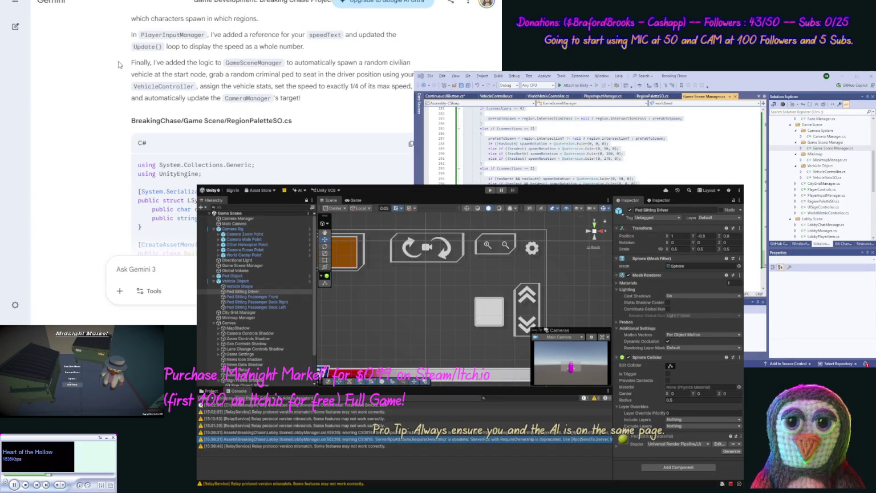
{"action": "scroll", "coordinate": [119, 65], "scroll_direction": "down", "scroll_amount": 1}
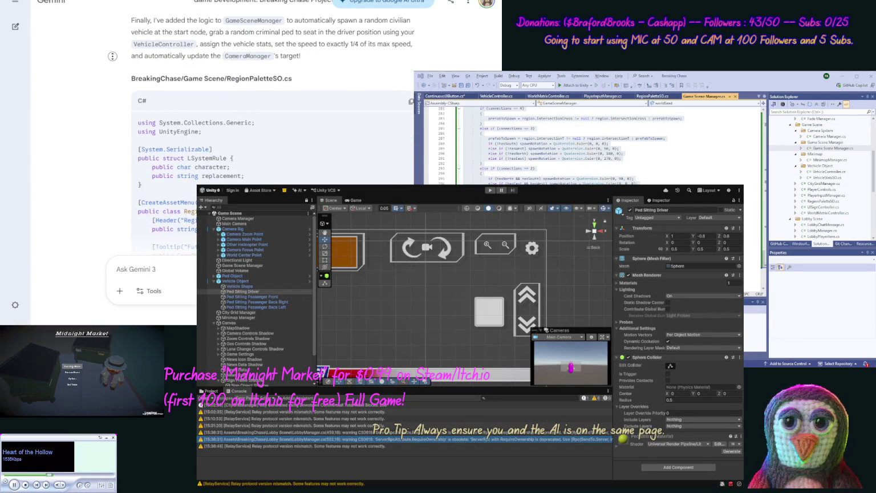
{"action": "scroll", "coordinate": [130, 58], "scroll_direction": "up", "scroll_amount": 1}
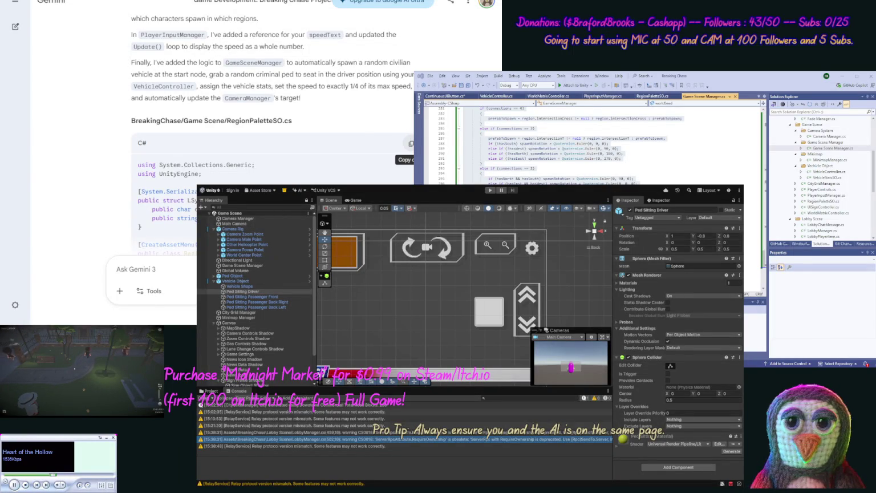
{"action": "left_click", "coordinate": [411, 143]}
{"action": "left_click", "coordinate": [653, 96]}
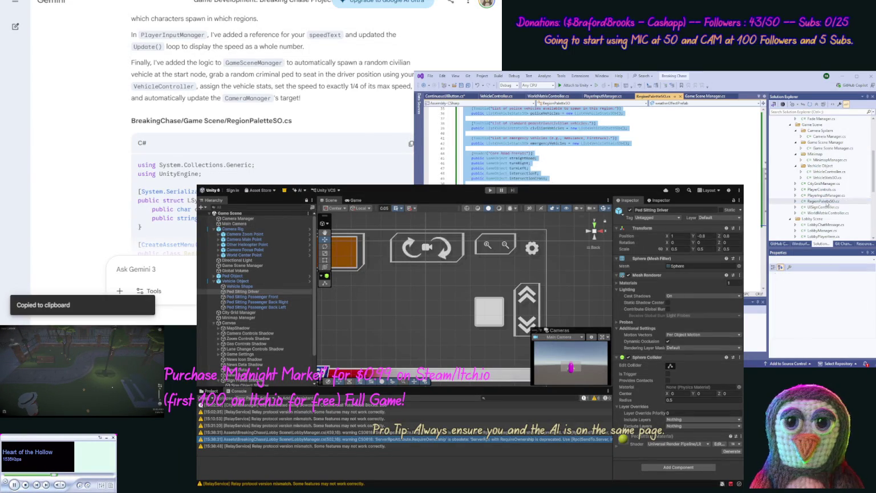
- Replace RegionPaletteSO.cs with Gemini's code adding criminalPeds and policePeds lists, then copy the PlayerInputManager.cs code
{"action": "key", "text": "ctrl+a"}
{"action": "key", "text": "ctrl+v"}
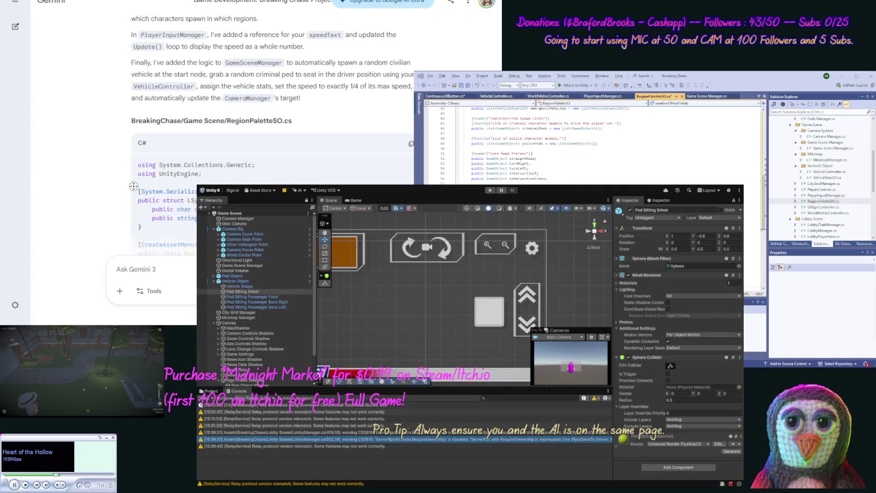
{"action": "scroll", "coordinate": [111, 154], "scroll_direction": "down", "scroll_amount": 15}
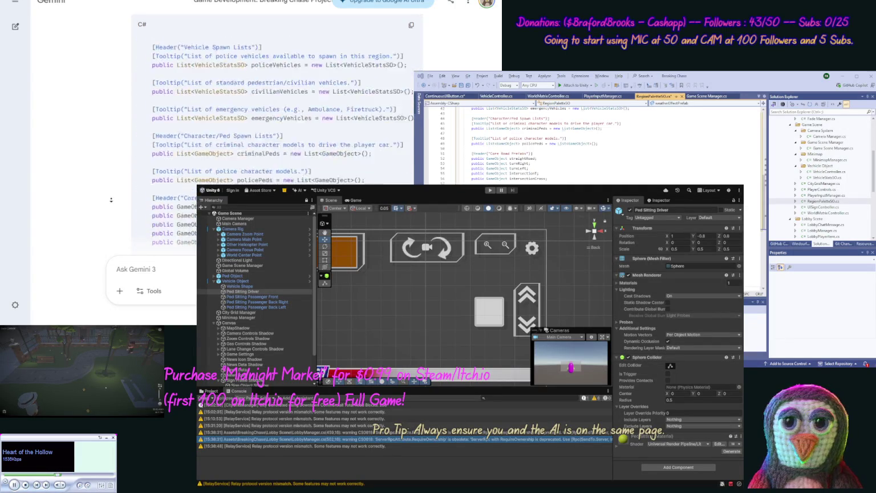
{"action": "left_click", "coordinate": [411, 64]}
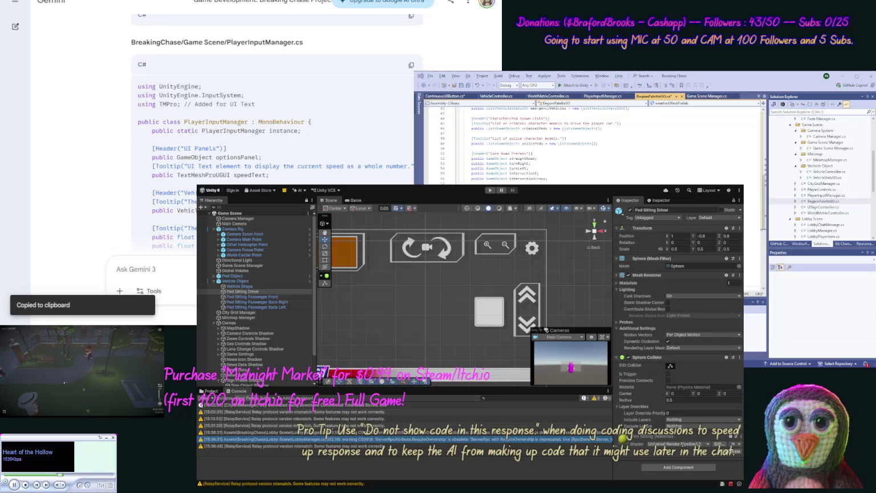
- Open PlayerInputManager.cs and overwrite its contents with Gemini's updated PlayerInputManager code
{"action": "double_click", "coordinate": [819, 195]}
{"action": "key", "text": "ctrl+a"}
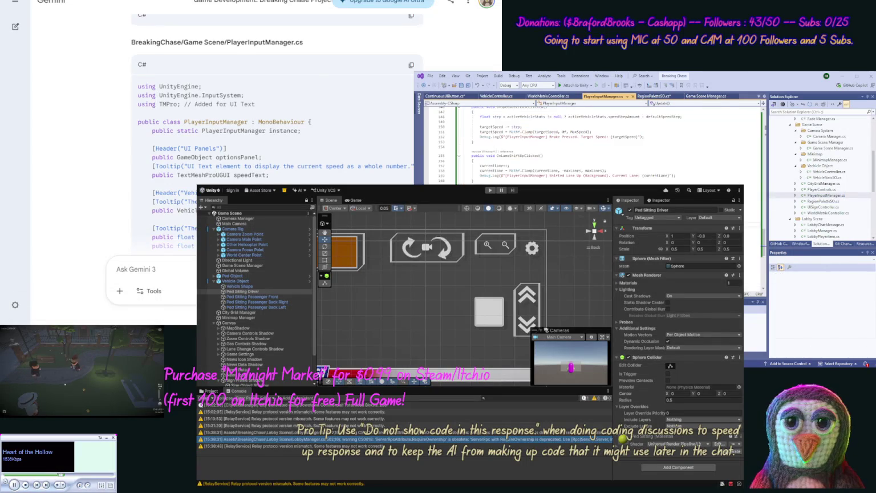
{"action": "key", "text": "ctrl+v"}
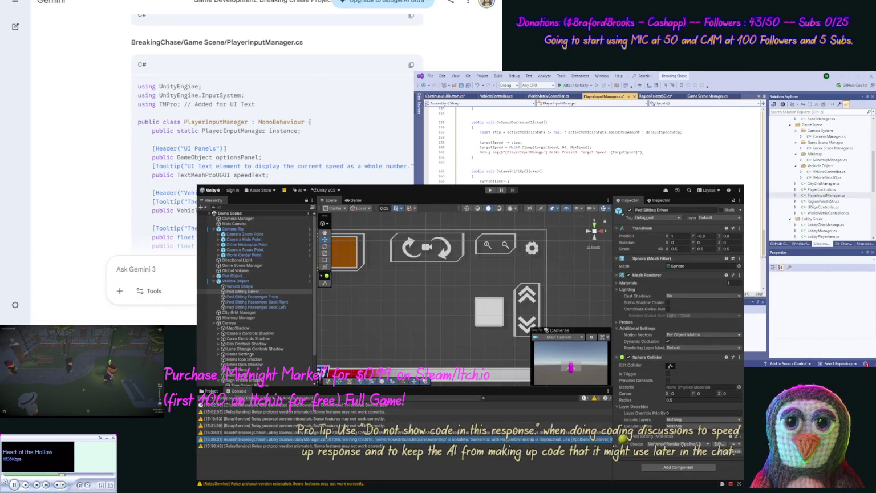
{"action": "scroll", "coordinate": [93, 158], "scroll_direction": "down", "scroll_amount": 20}
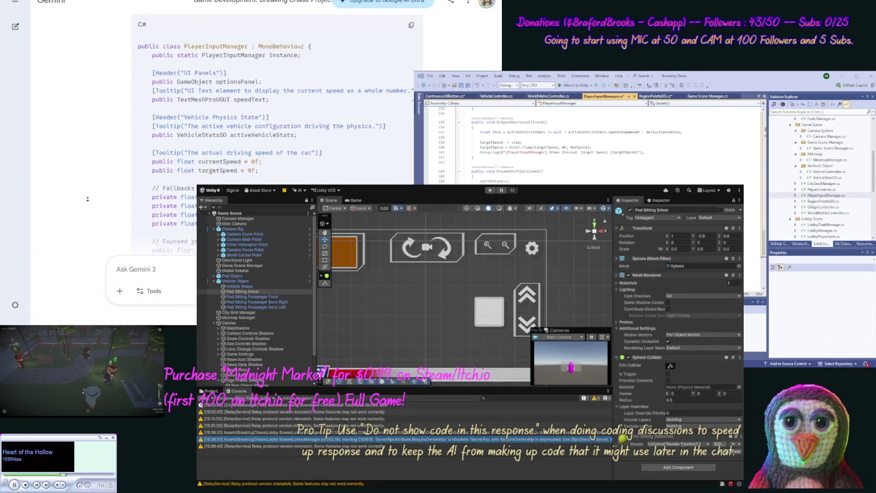
{"action": "scroll", "coordinate": [99, 204], "scroll_direction": "down", "scroll_amount": 15}
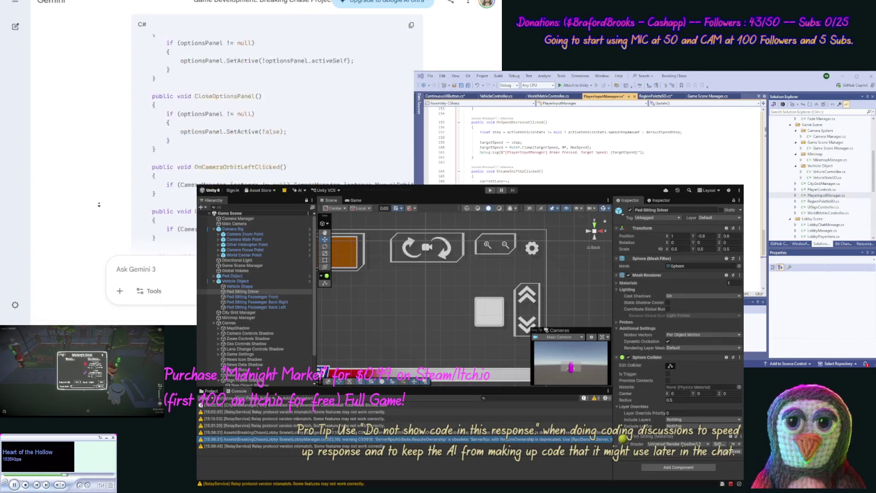
{"action": "scroll", "coordinate": [98, 204], "scroll_direction": "down", "scroll_amount": 2}
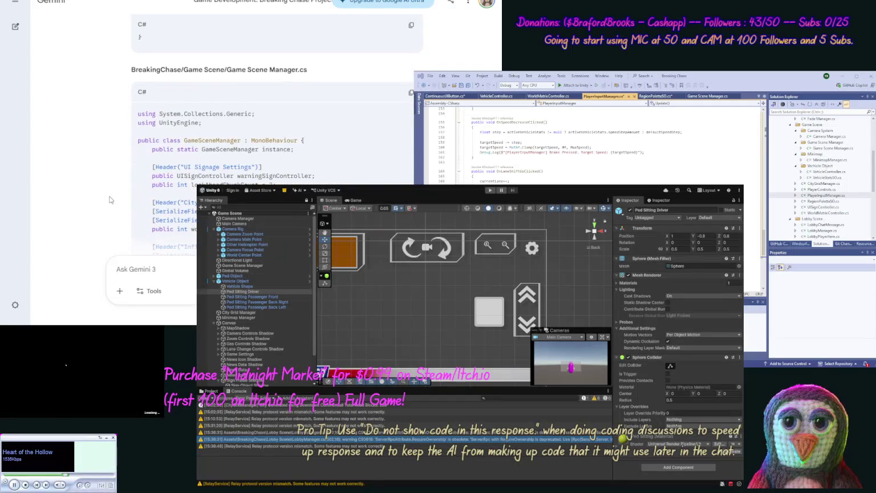
- Replace Game Scene Manager.cs contents with Gemini's updated spawn-rotation code and review it
{"action": "left_click", "coordinate": [411, 92]}
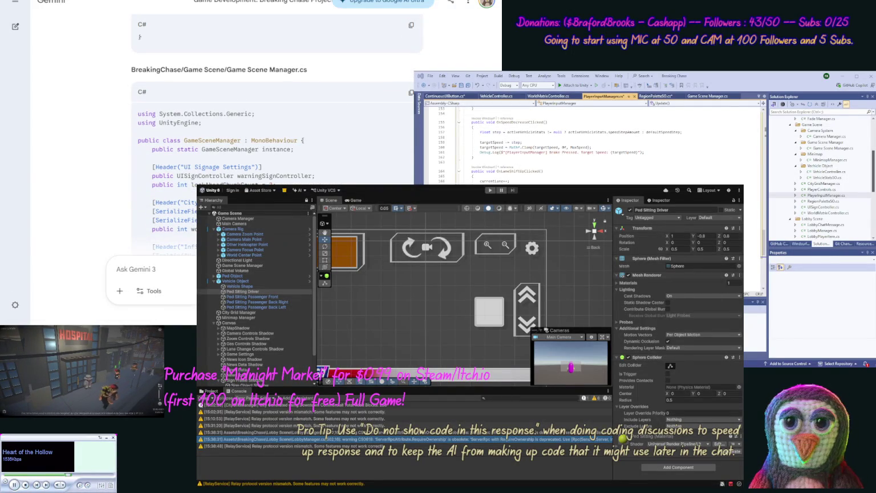
{"action": "left_click_drag", "start_coordinate": [872, 171], "coordinate": [869, 135]}
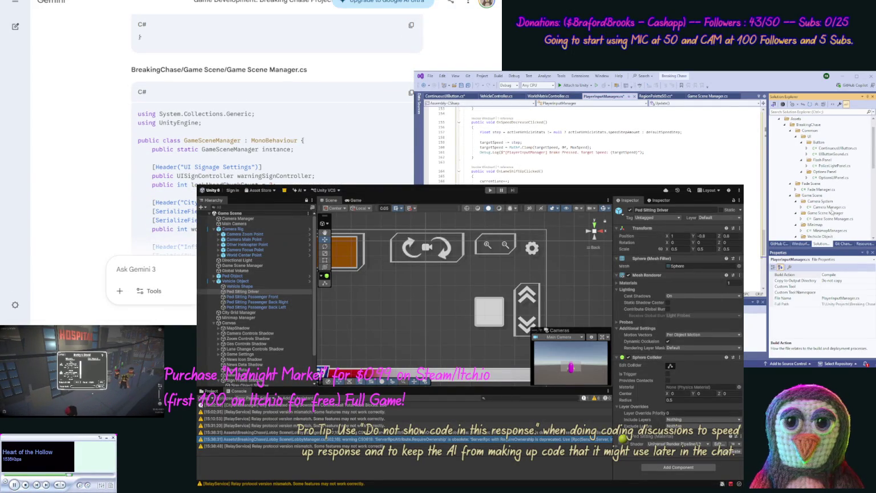
{"action": "double_click", "coordinate": [831, 219]}
{"action": "key", "text": "ctrl+a"}
{"action": "key", "text": "ctrl+v"}
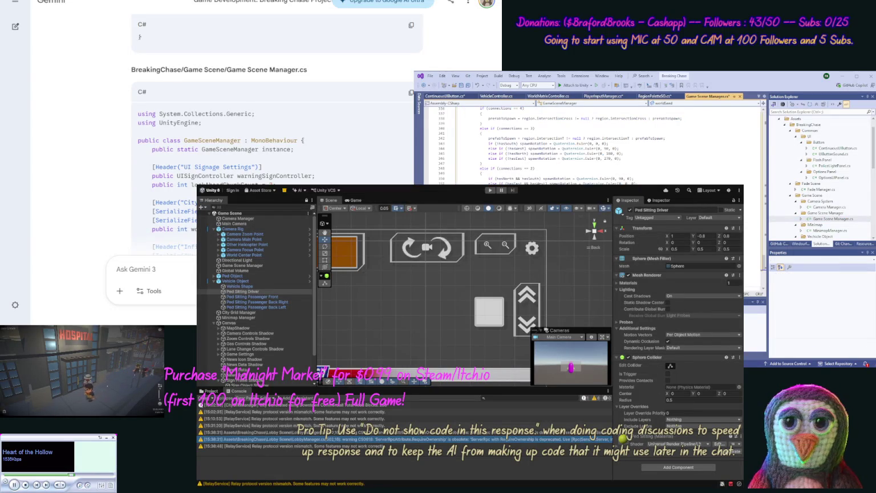
{"action": "scroll", "coordinate": [115, 179], "scroll_direction": "down", "scroll_amount": 10}
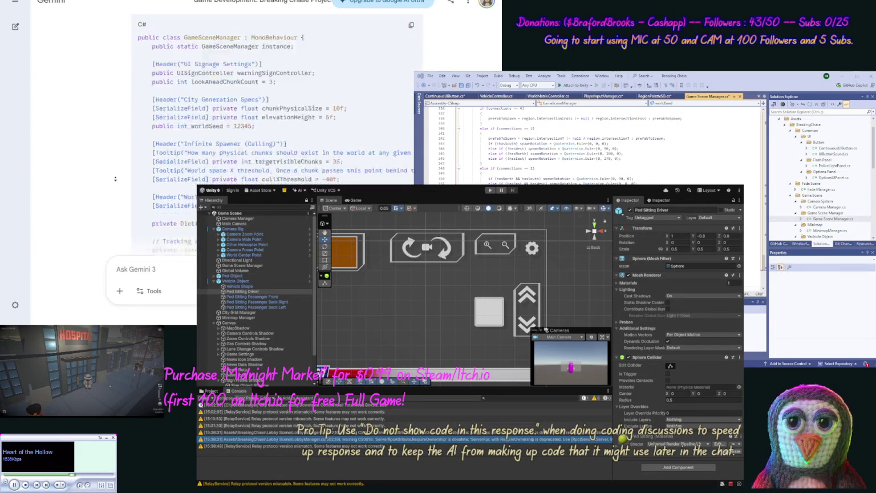
{"action": "scroll", "coordinate": [115, 178], "scroll_direction": "down", "scroll_amount": 15}
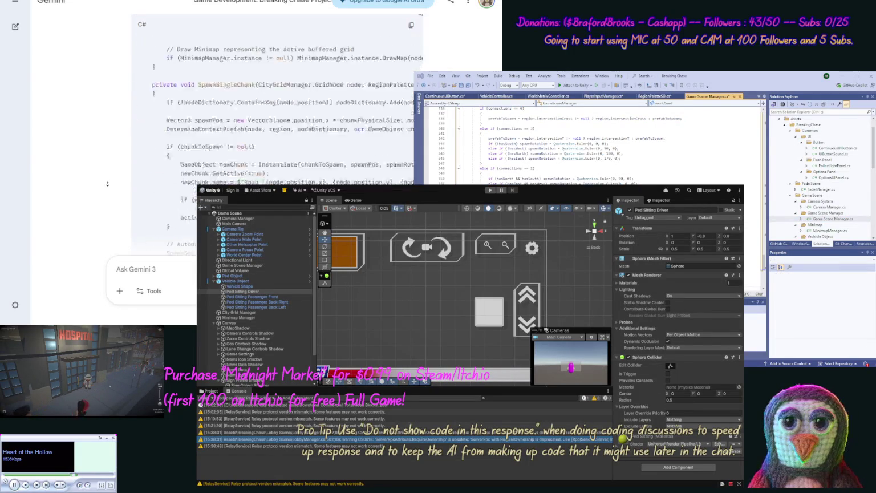
{"action": "scroll", "coordinate": [107, 184], "scroll_direction": "down", "scroll_amount": 15}
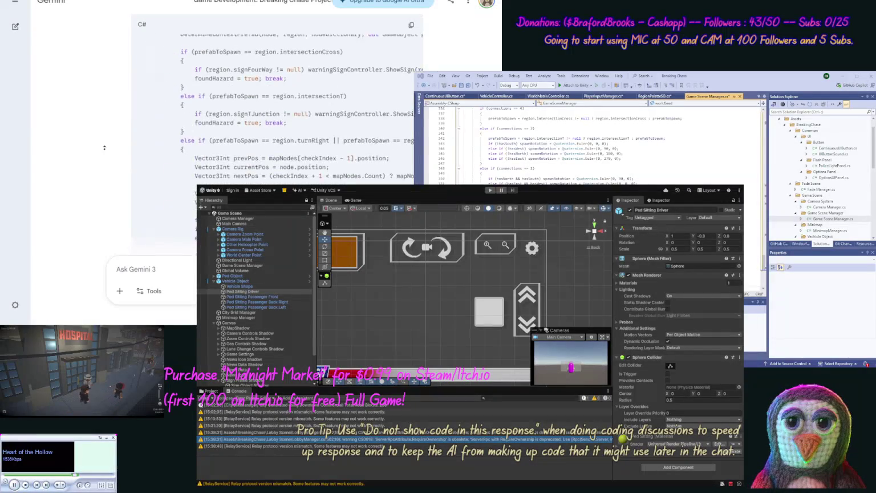
{"action": "scroll", "coordinate": [101, 127], "scroll_direction": "down", "scroll_amount": 15}
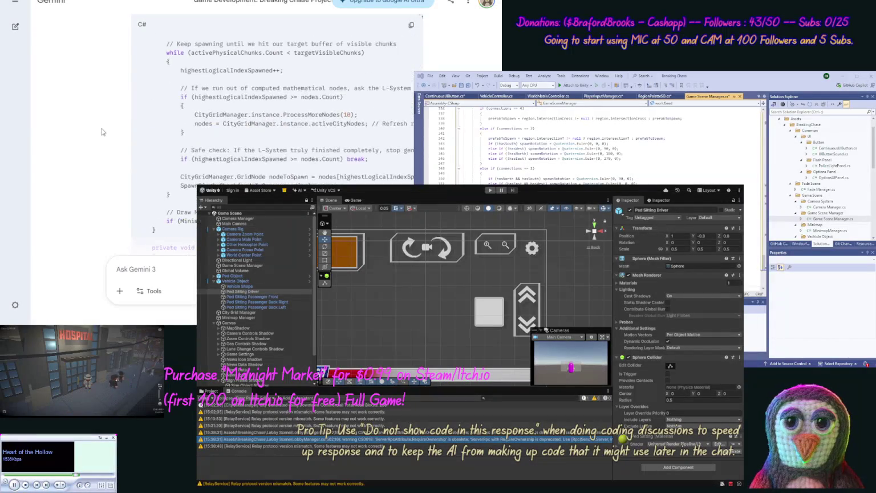
{"action": "scroll", "coordinate": [99, 186], "scroll_direction": "down", "scroll_amount": 15}
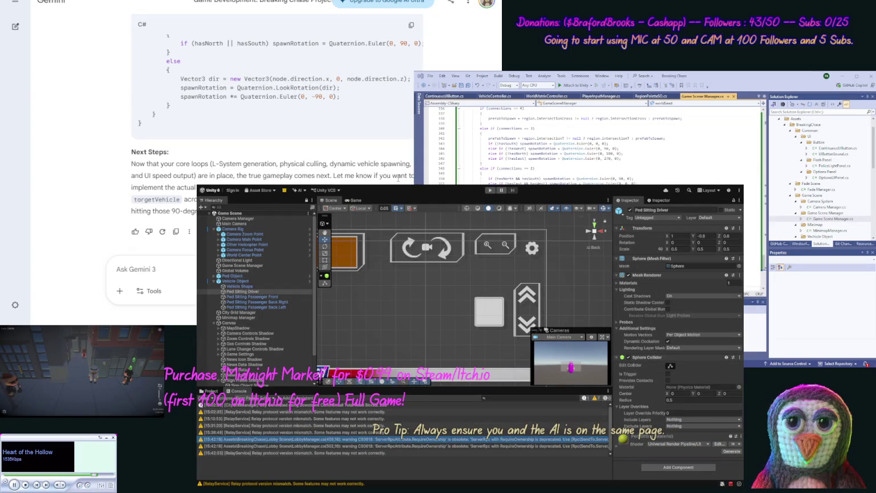
- Overwrite the 'OK' in Gemini's prompt with a new message starting 'Let us pause real quick an'
{"action": "type", "text": "OK"}
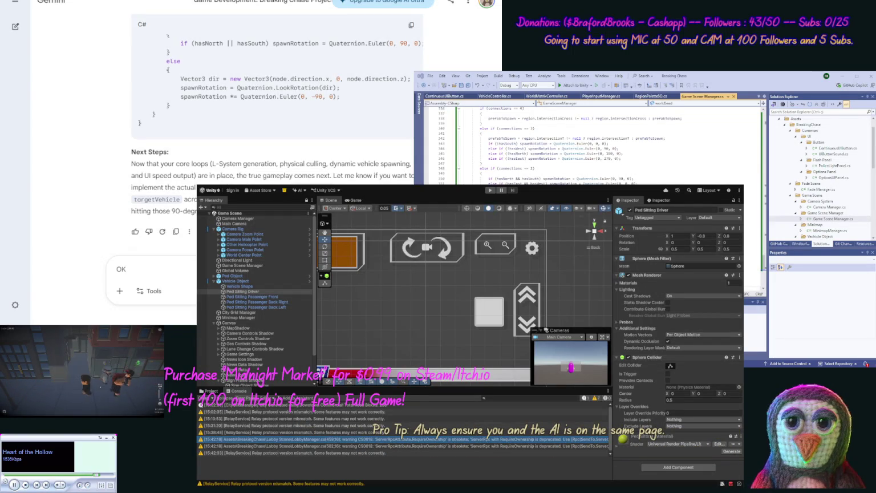
{"action": "key", "text": "ctrl+a"}
{"action": "type", "text": "Le"}
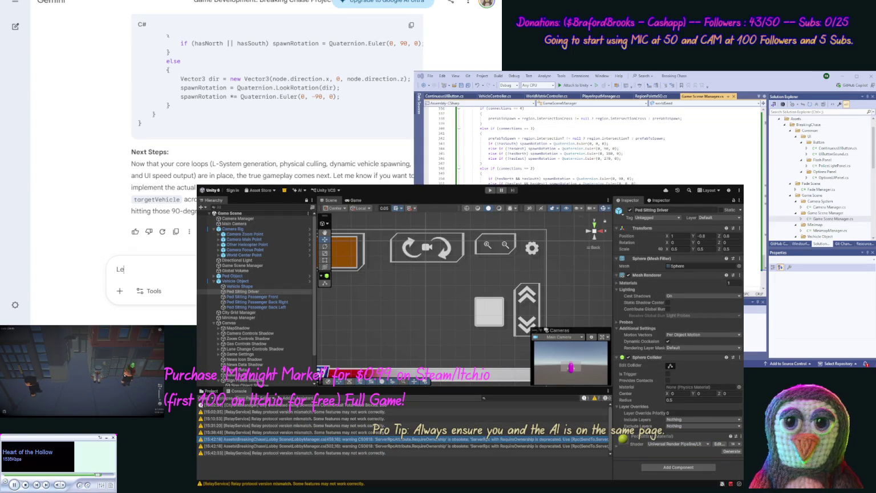
{"action": "type", "text": "t us pause real quick a"}
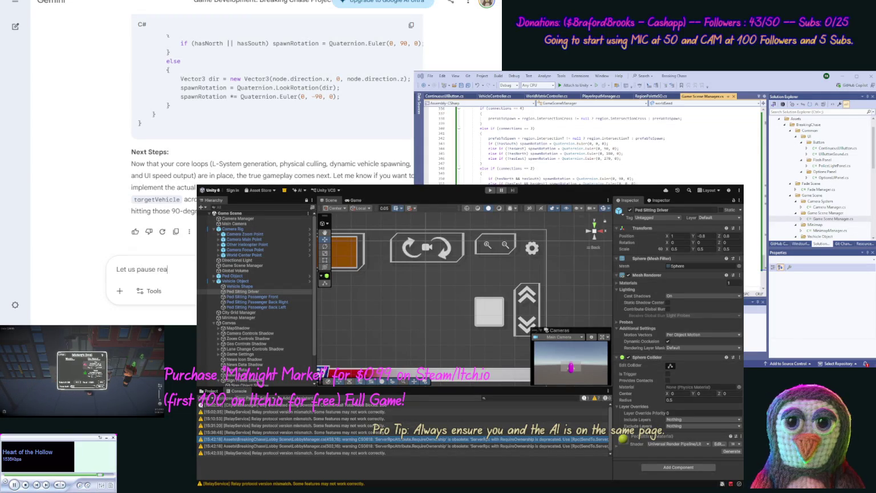
{"action": "type", "text": "n"}
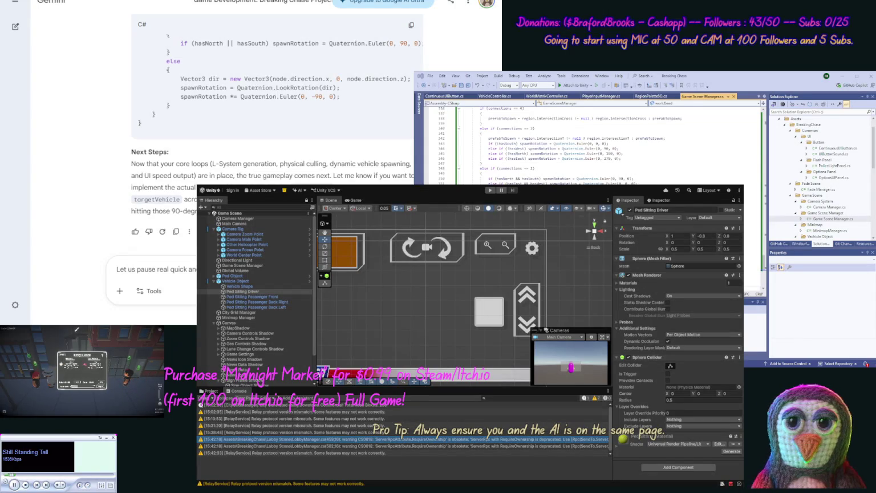
- Continue the prompt asking for debug shapes on game objects for easy viewing, fixing typos in 'objects' and 'easy'
{"action": "type", "text": "game bjec"}
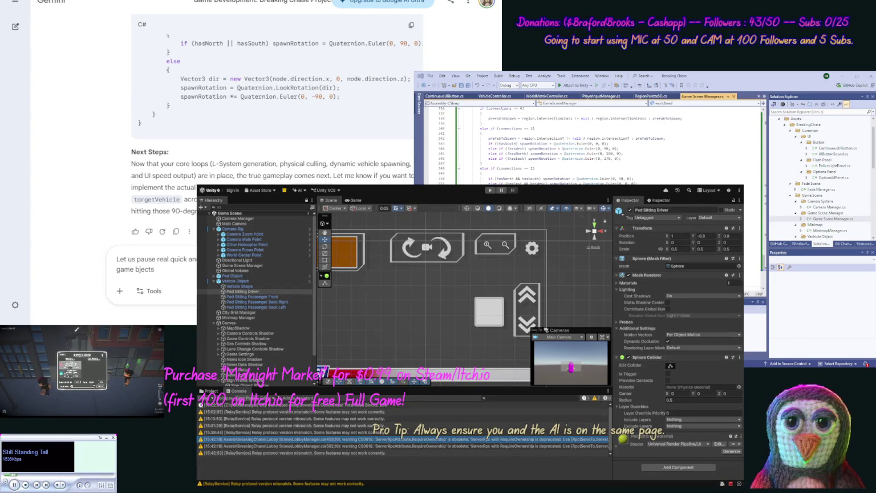
{"action": "type", "text": "ts"}
{"action": "left_click", "coordinate": [136, 269]}
{"action": "type", "text": "o"}
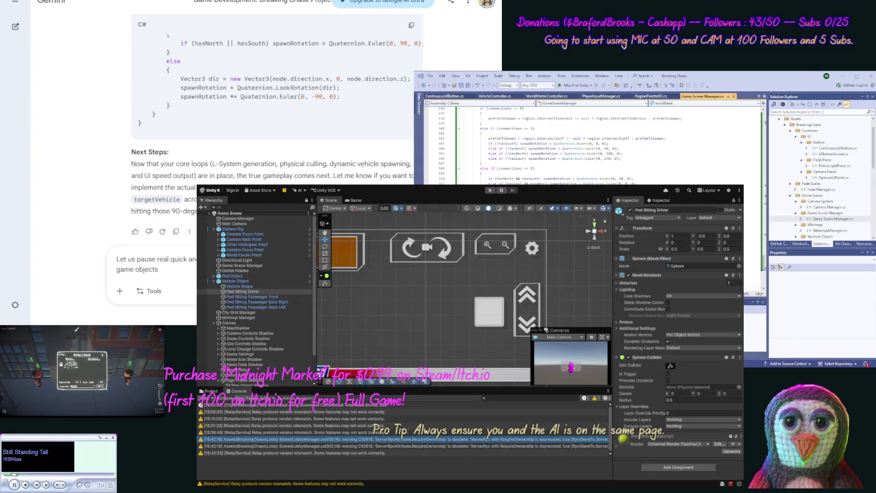
{"action": "type", "text": "debu "}
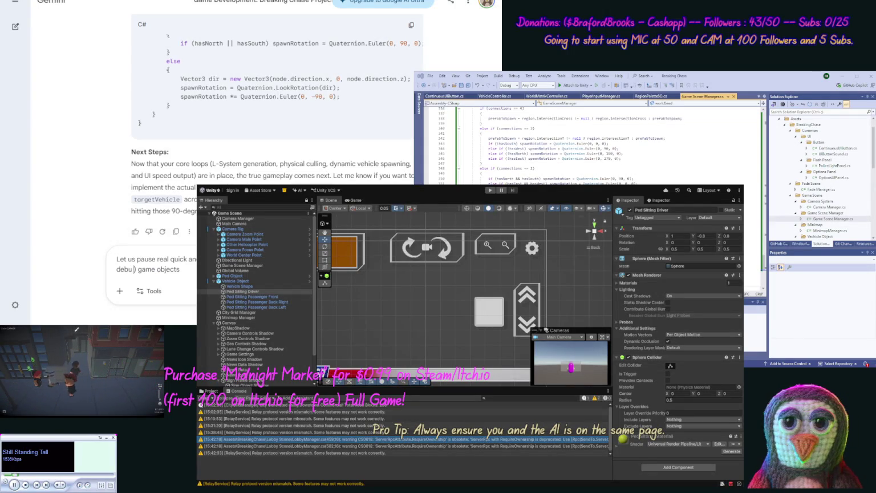
{"action": "type", "text": "g shapes"}
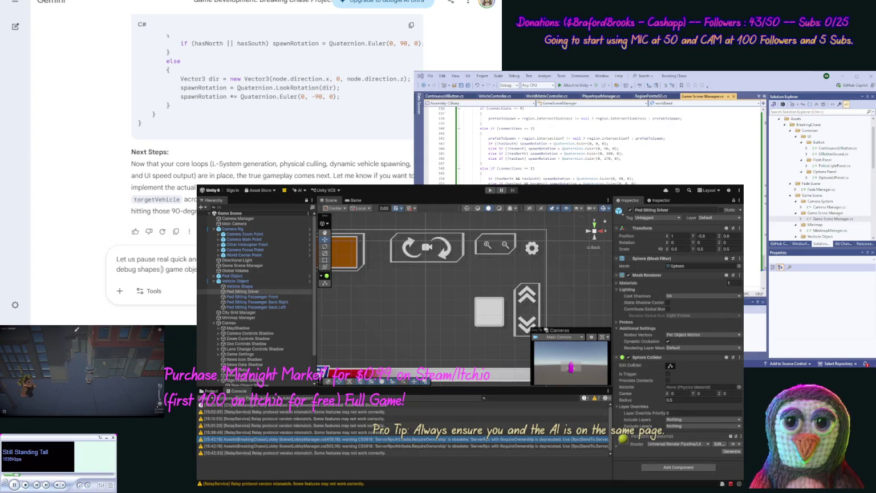
{"action": "type", "text": " for ea"}
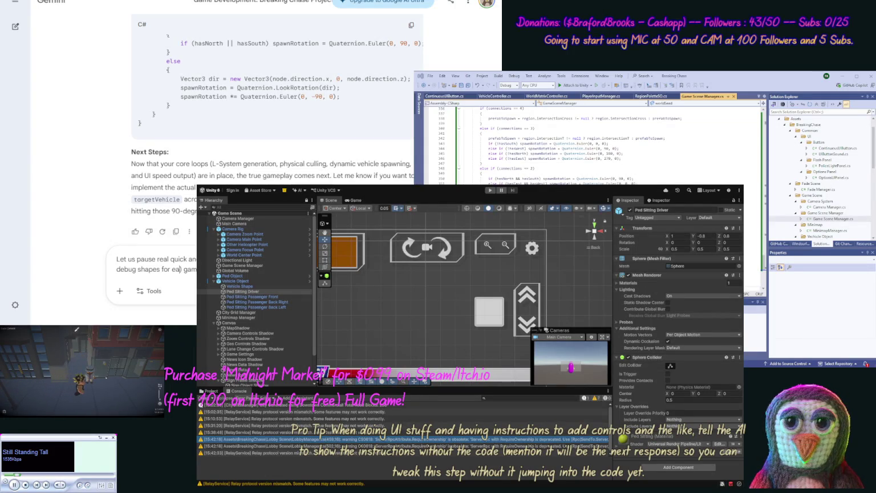
{"action": "type", "text": " view"}
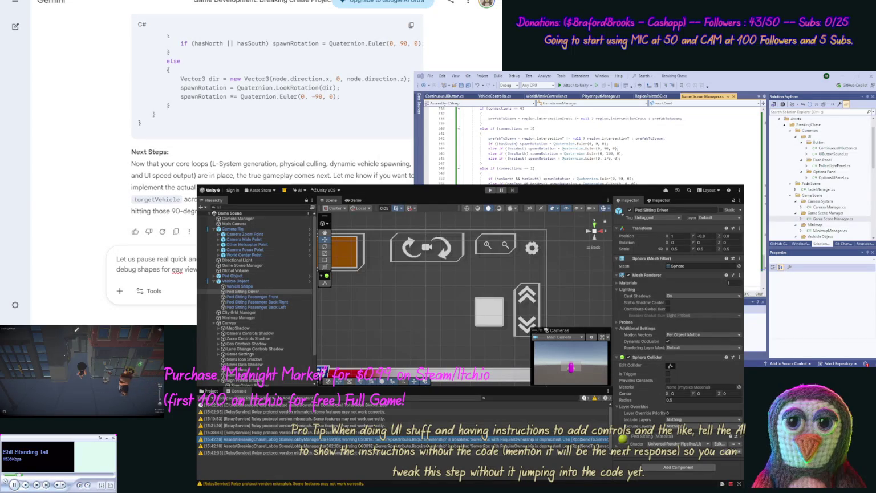
{"action": "left_click", "coordinate": [179, 269]}
{"action": "type", "text": "s"}
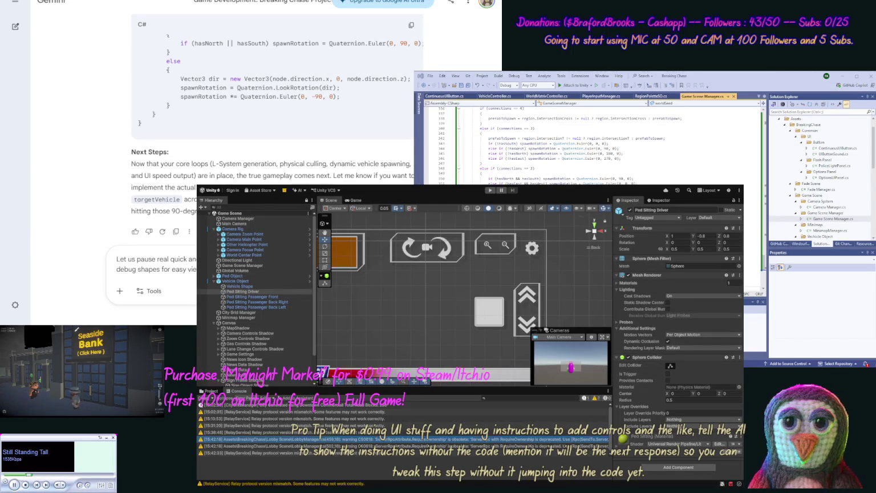
- Add to the prompt that debug shapes show a 'Lane ID' string and direction, mapped left to right, with point-to-point movement
{"action": "type", "text": "\"Lane"}
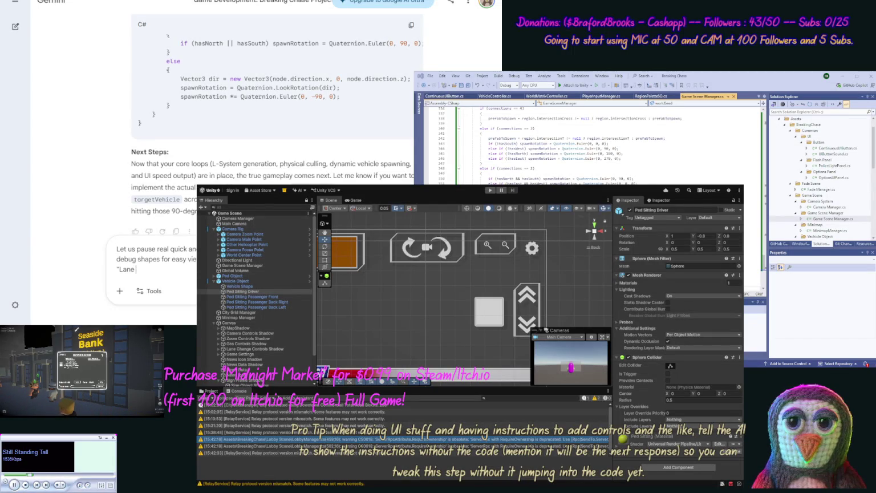
{"action": "type", "text": " ID\" ("}
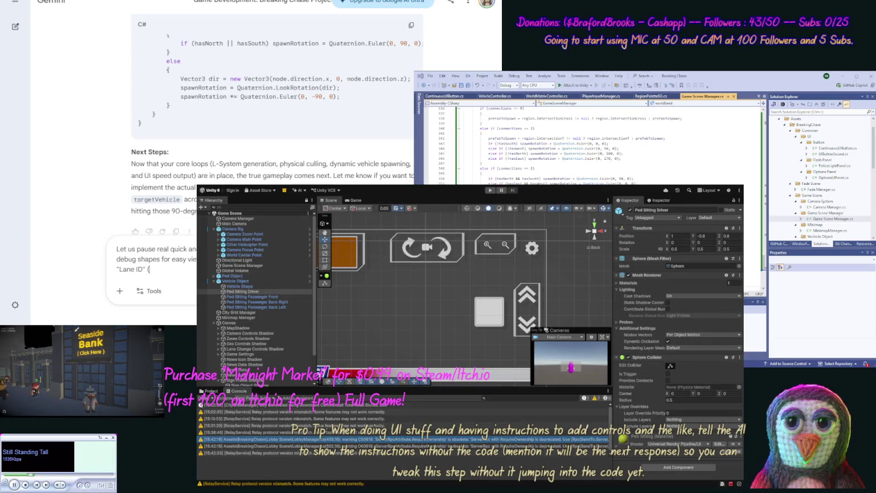
{"action": "type", "text": "as string"}
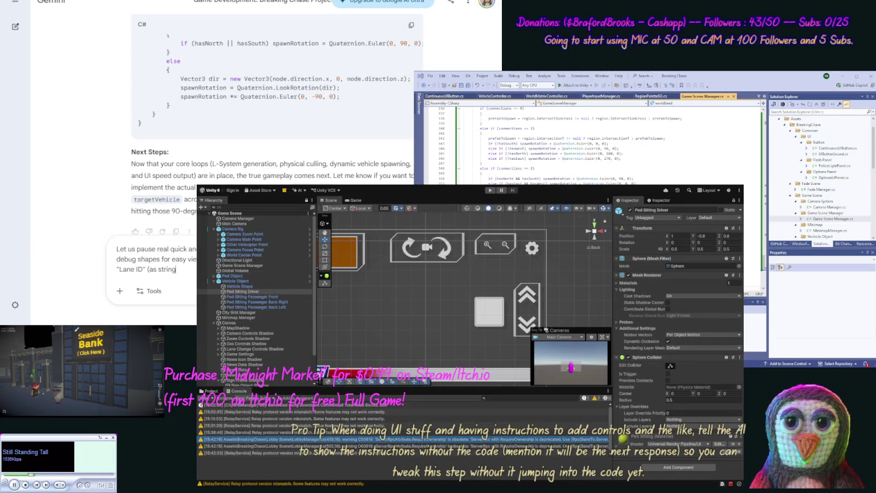
{"action": "type", "text": " we"}
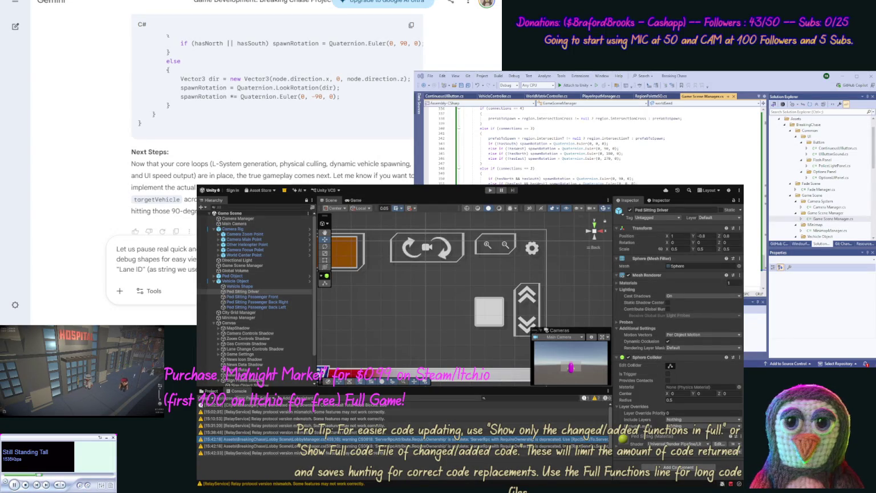
{"action": "type", "text": "us mapped "}
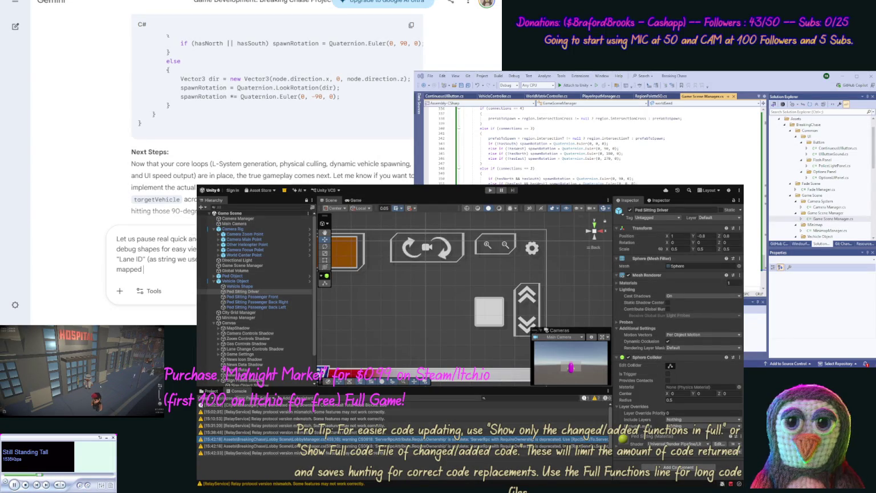
{"action": "type", "text": "left to right"}
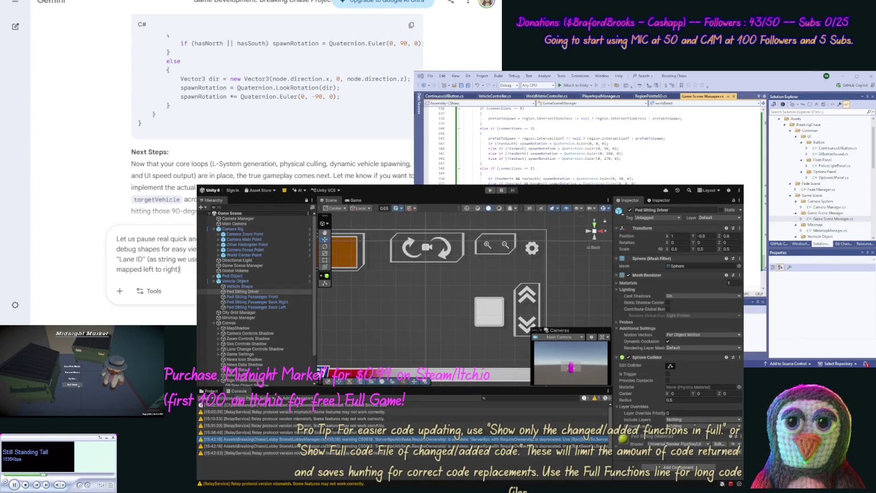
{"action": "type", "text": "Dire"}
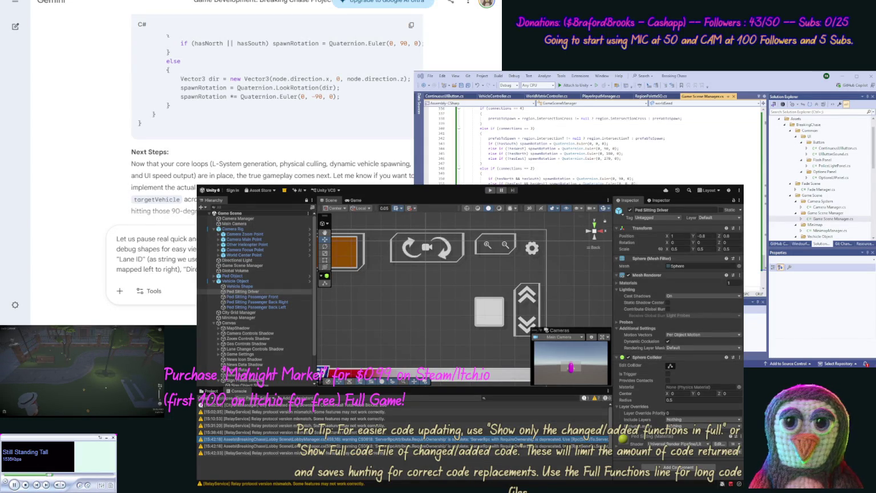
{"action": "type", "text": "the lane"}
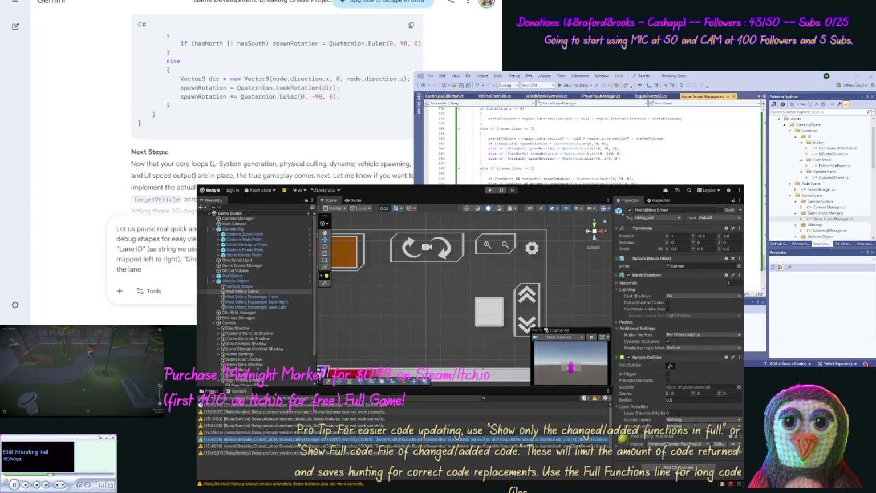
{"action": "type", "text": " uses."}
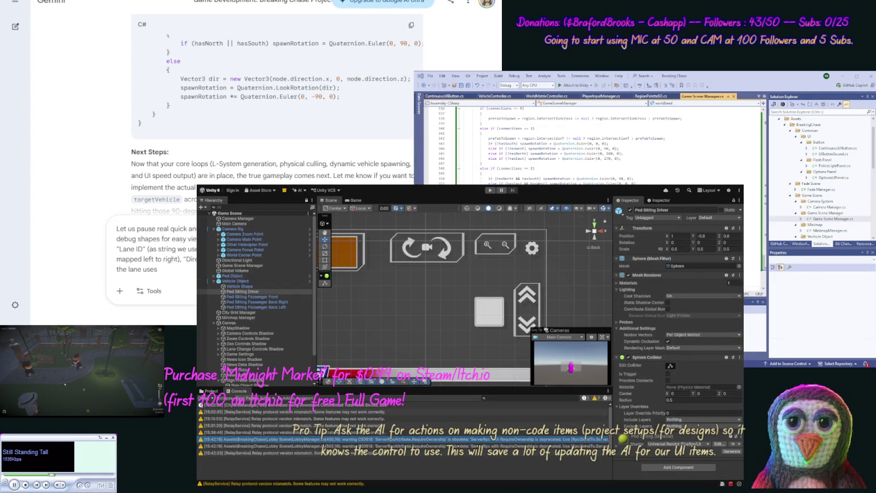
{"action": "type", "text": " We wa"}
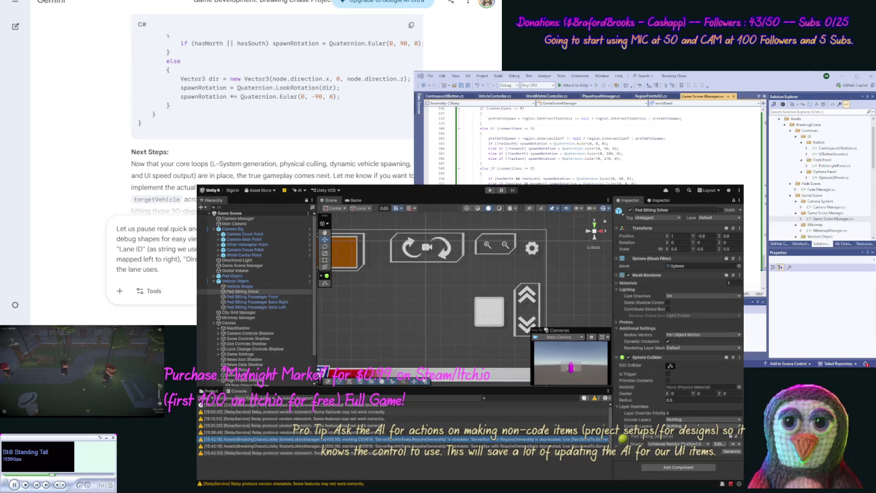
{"action": "type", "text": "nt"}
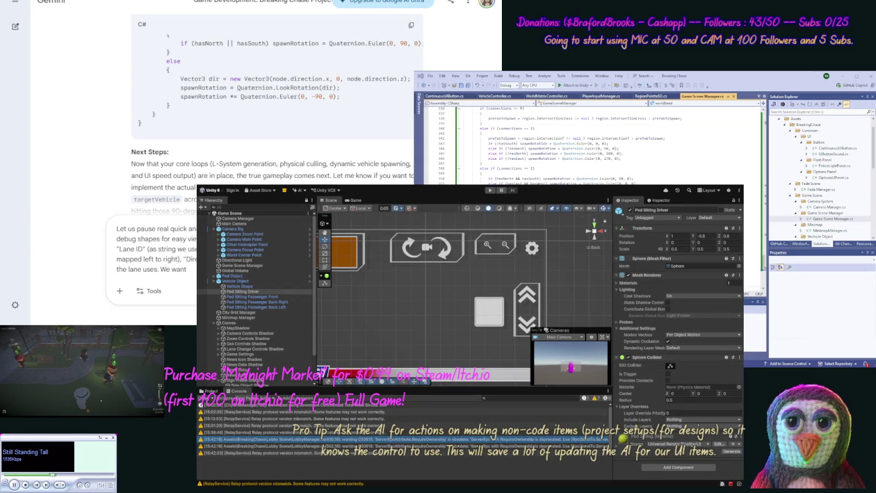
{"action": "key", "text": "BackSpace"}
{"action": "key", "text": "BackSpace"}
{"action": "key", "text": "BackSpace"}
{"action": "type", "text": "ul"}
{"action": "key", "text": "BackSpace"}
{"action": "key", "text": "BackSpace"}
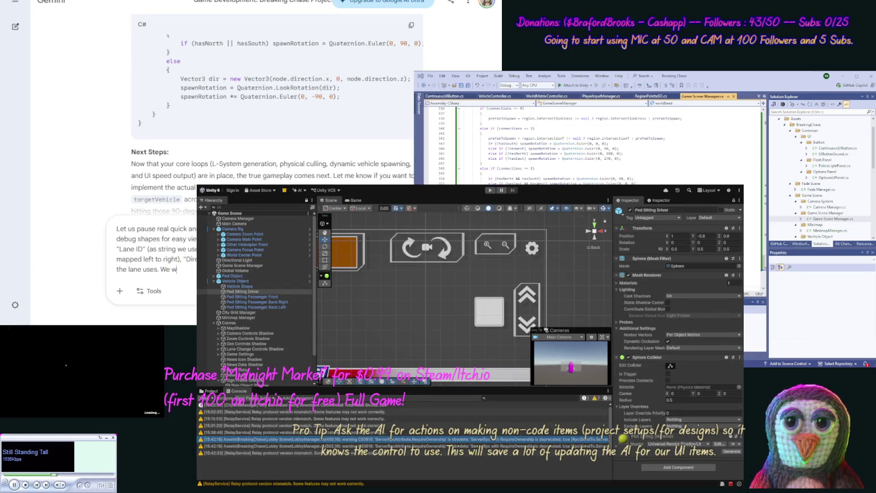
{"action": "type", "text": "ill then"}
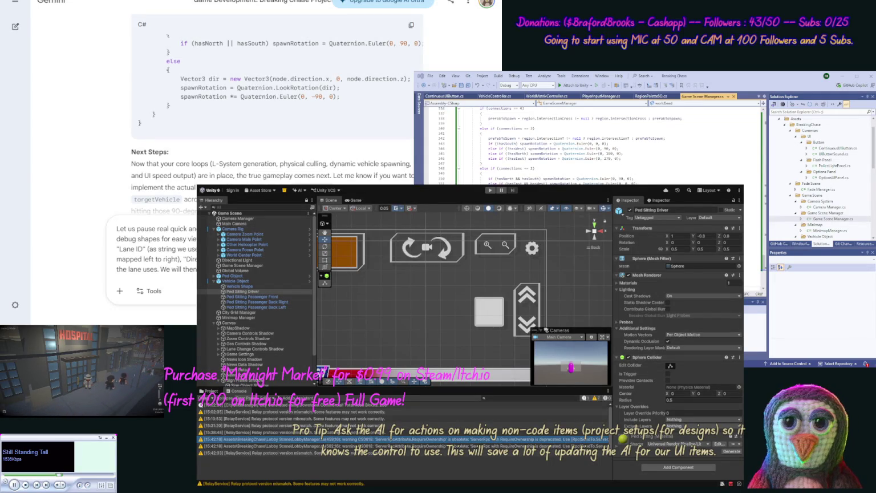
{"action": "type", "text": "to po"}
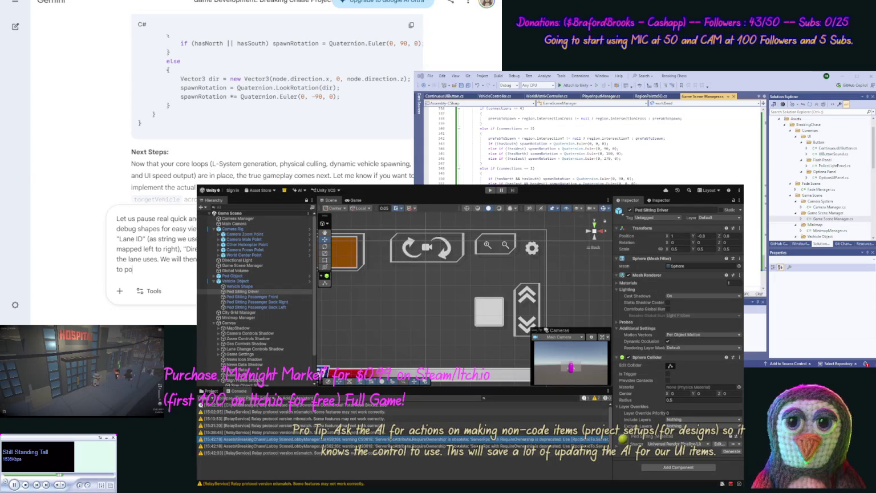
{"action": "type", "text": "int based"}
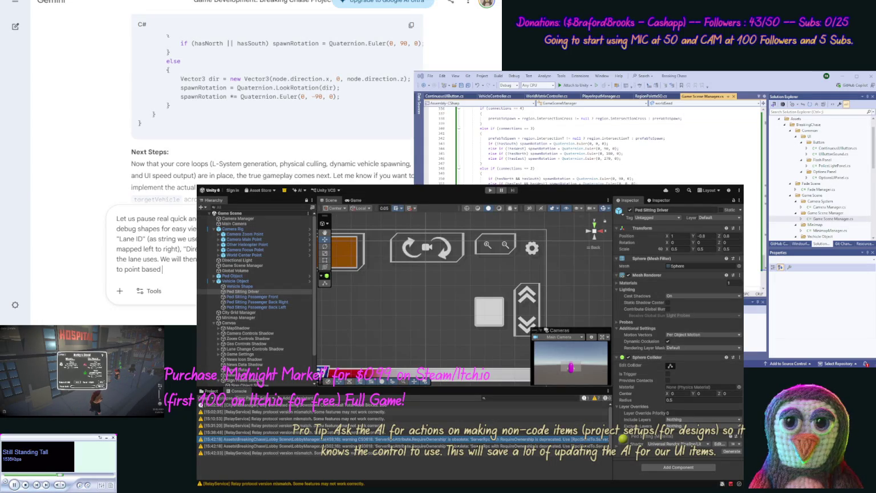
{"action": "type", "text": " on it's lane"}
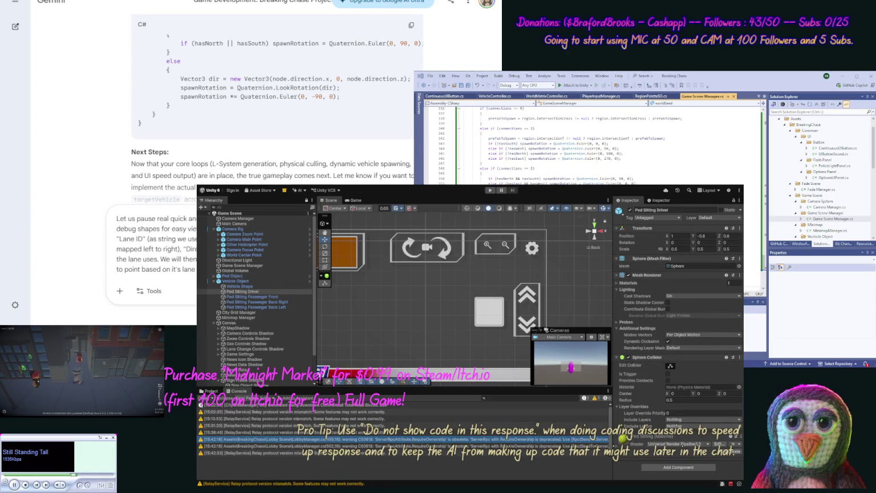
- Extend the prompt about chunks being larger than they are now, then review the text
{"action": "type", "text": "are now,"}
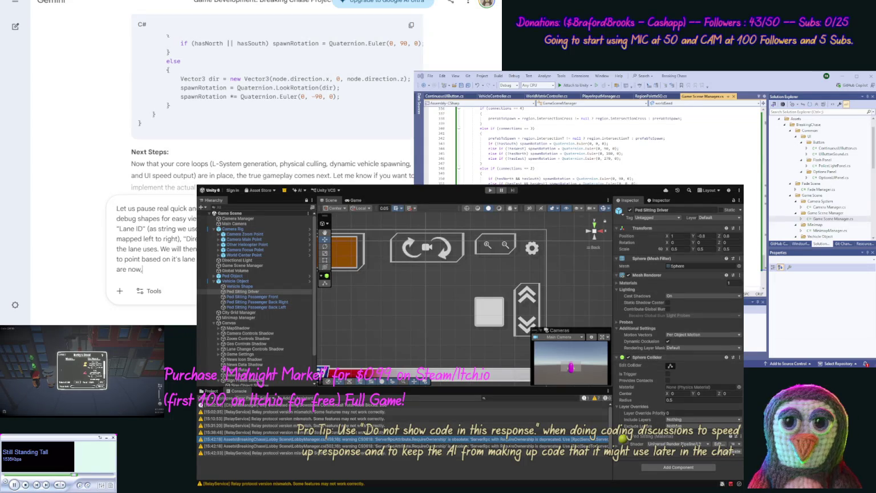
{"action": "type", "text": " and in rea"}
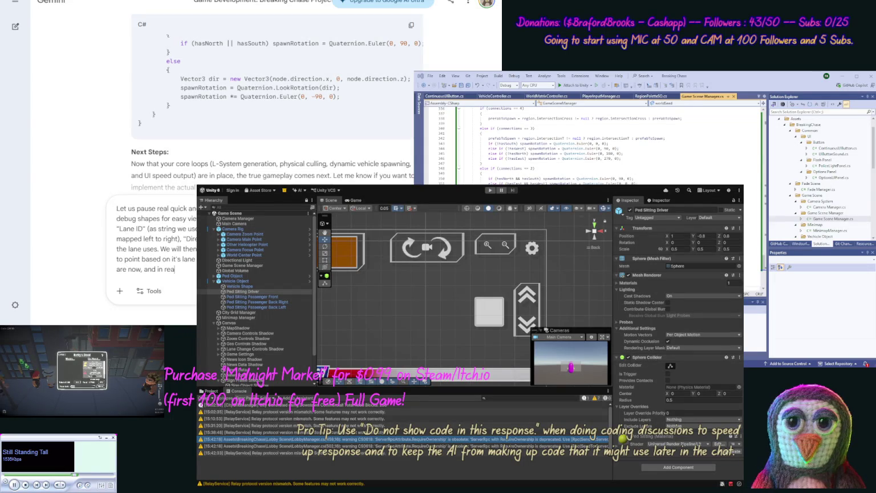
{"action": "type", "text": "lity, we"}
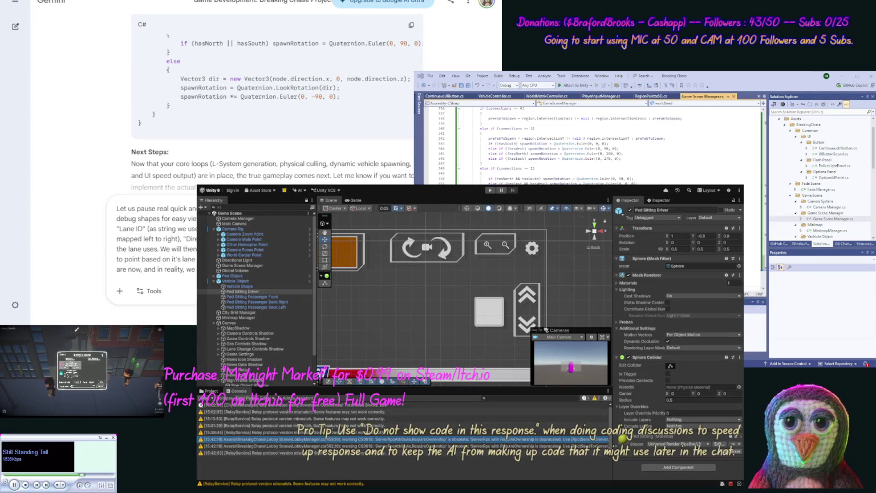
{"action": "scroll", "coordinate": [154, 240], "scroll_direction": "down", "scroll_amount": 3}
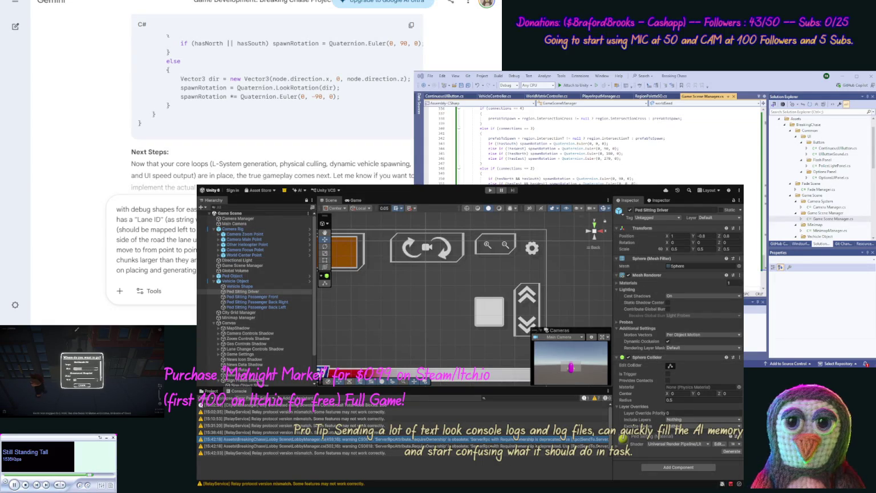
- Add to the prompt a road object to map lanes out and a condition for when a lane is open
{"action": "type", "text": "raod object to"}
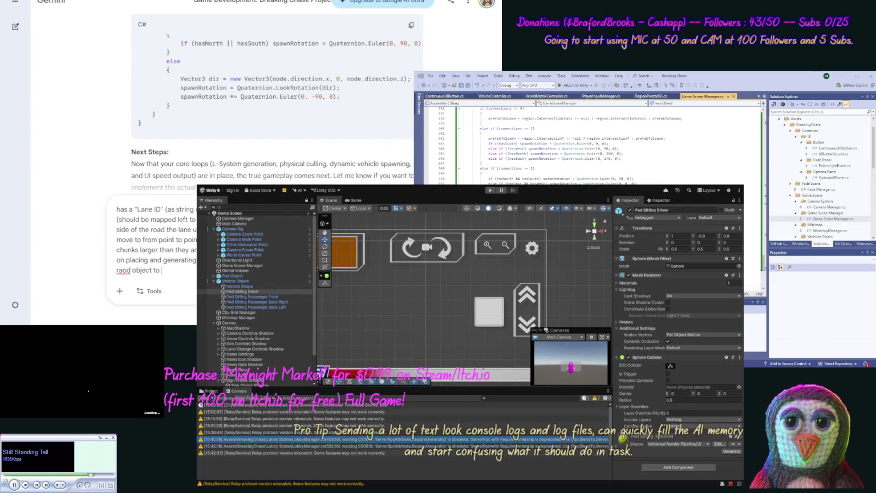
{"action": "type", "text": " map our "}
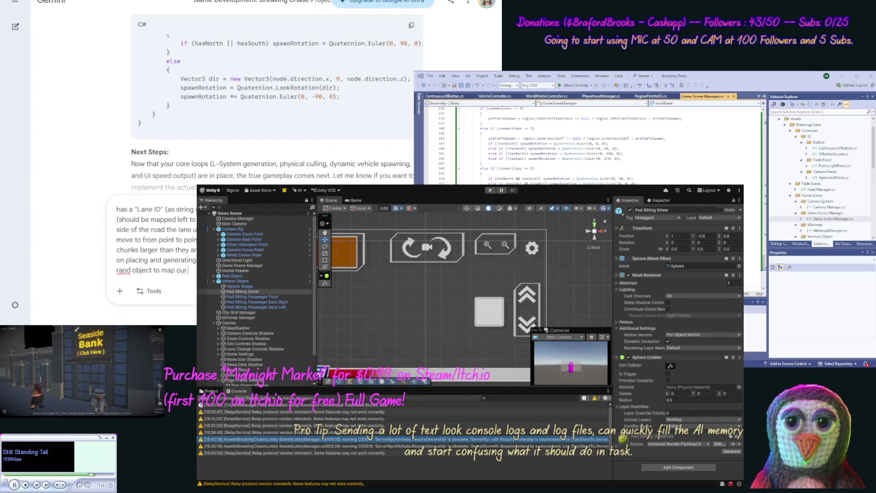
{"action": "key", "text": "BackSpace"}
{"action": "key", "text": "BackSpace"}
{"action": "type", "text": "t ou"}
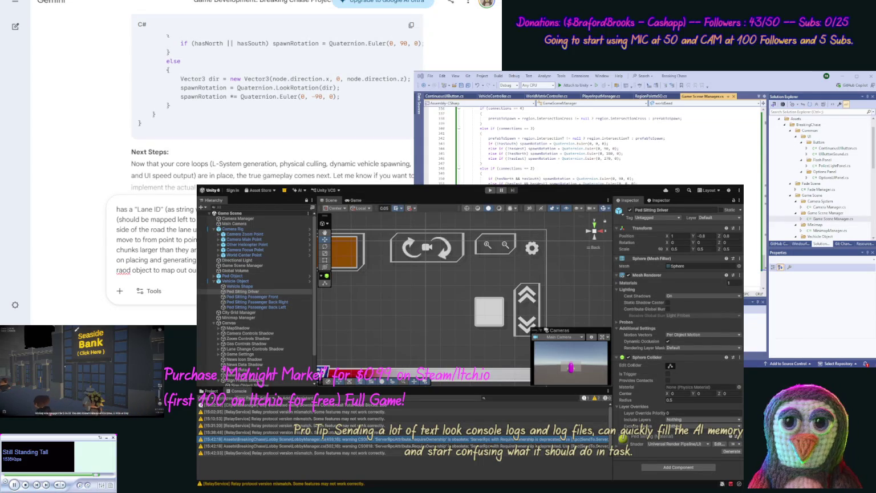
{"action": "type", "text": "and if there is a"}
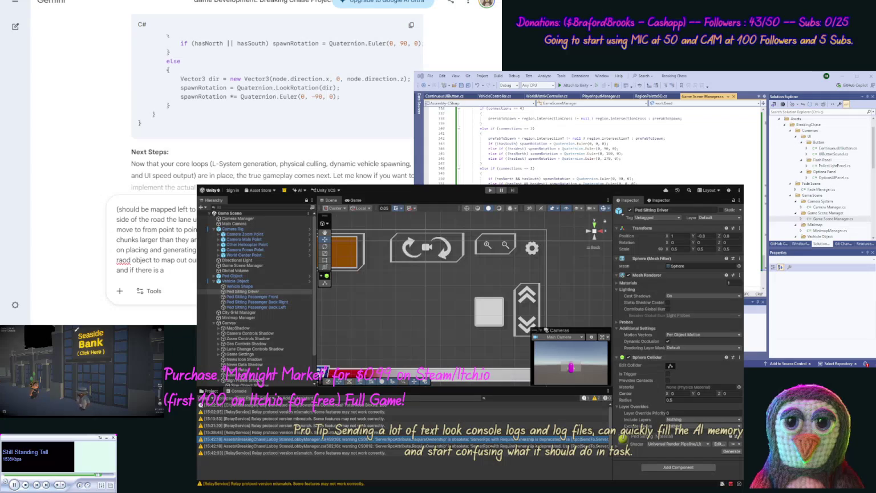
{"action": "type", "text": " lane open"}
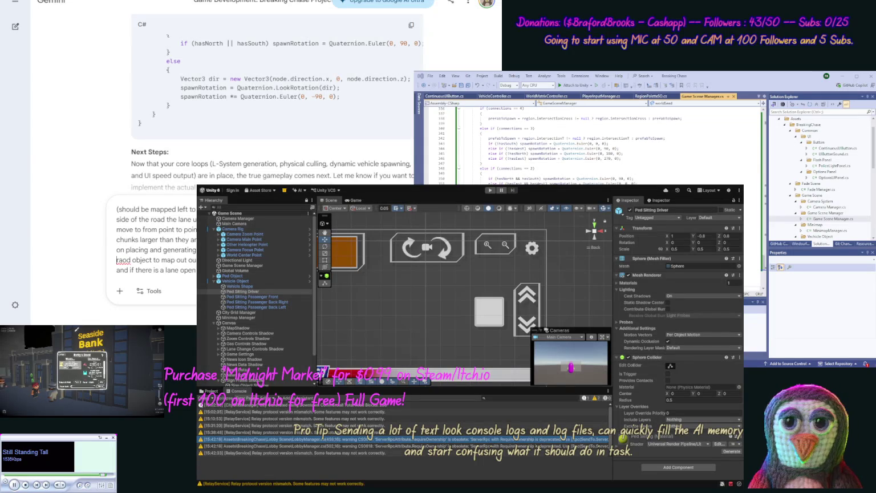
{"action": "type", "text": "road"}
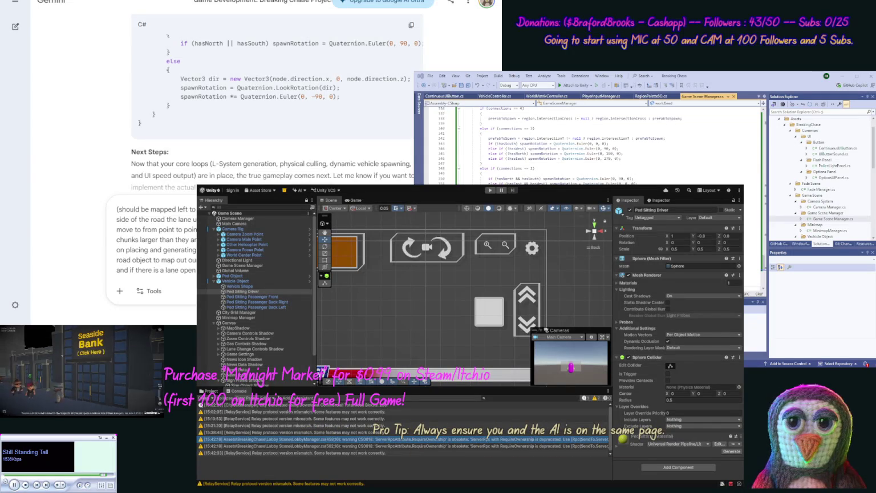
{"action": "type", "text": "this"}
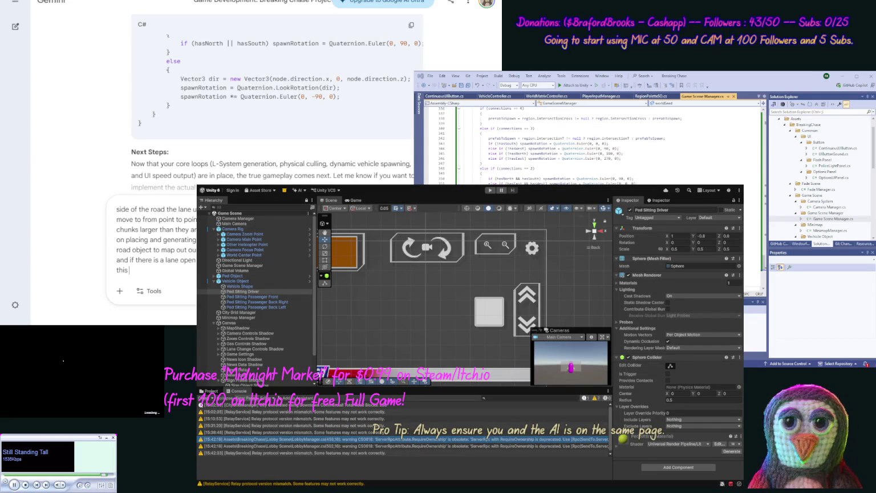
{"action": "type", "text": " then cha"}
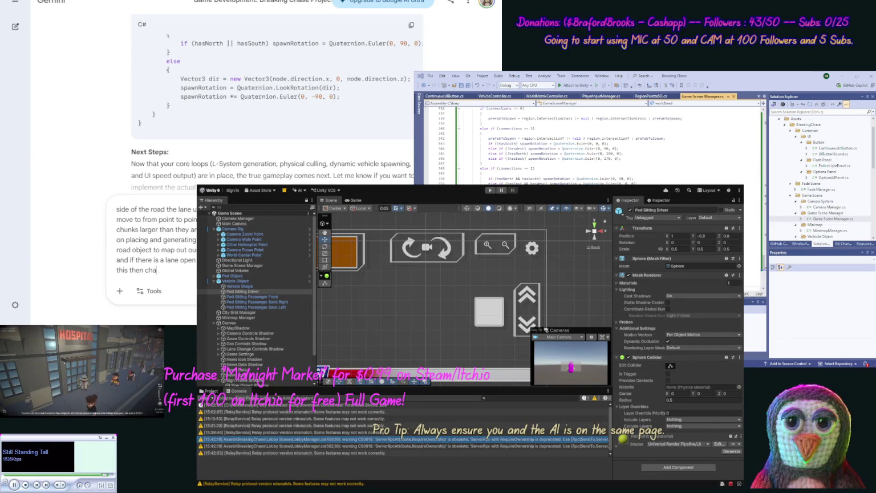
{"action": "type", "text": "nges the curr"}
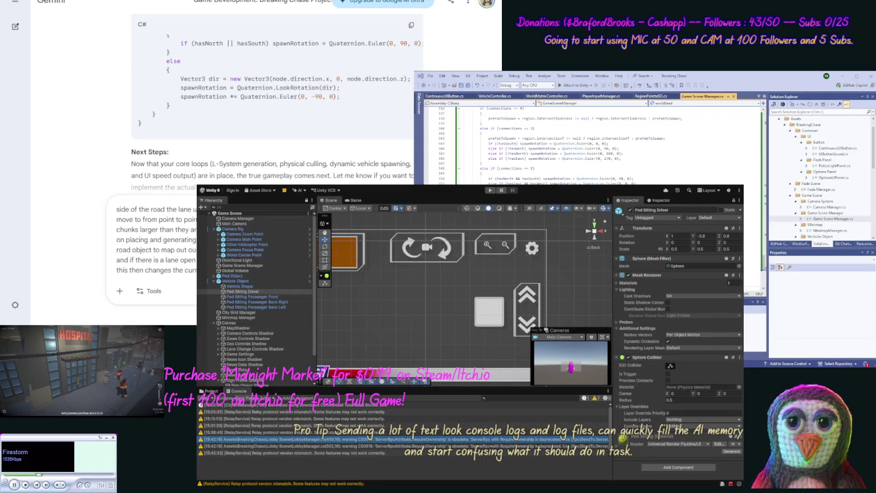
- Correct the misspelled 'stiaght' to 'straight' and continue the prompt with 'straight, we'
{"action": "type", "text": "stiaght"}
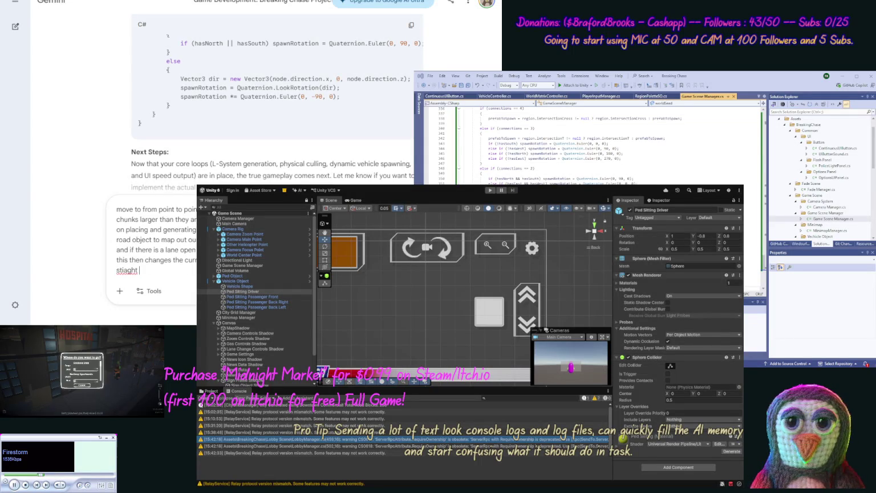
{"action": "key", "text": "BackSpace"}
{"action": "key", "text": "ctrl+shift+Left"}
{"action": "type", "text": "straight"}
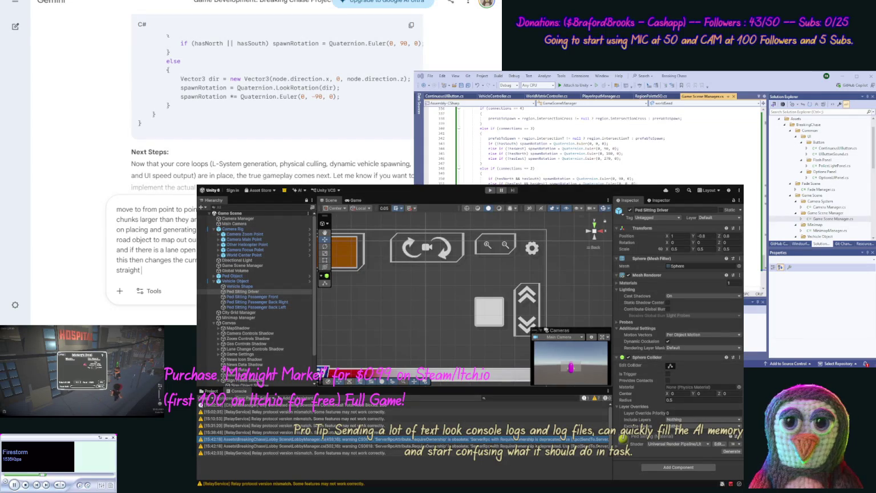
{"action": "type", "text": ", we should also al"}
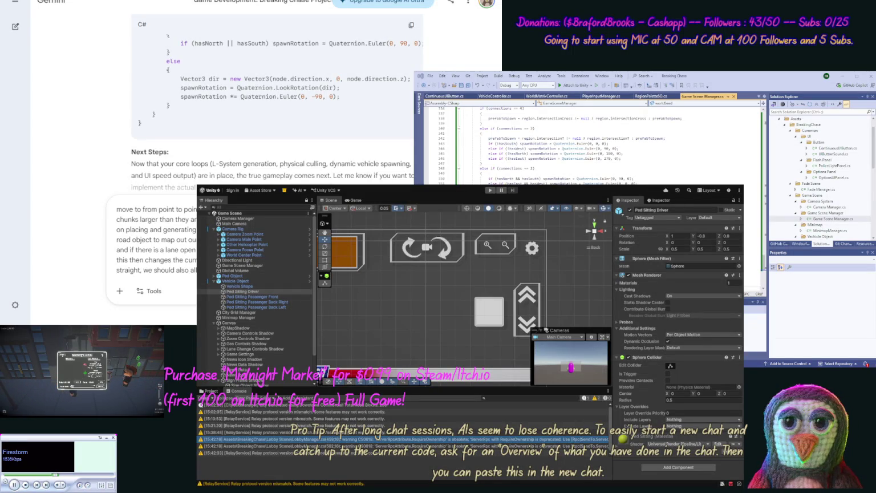
- Finish the turn-node prompt ('node is to the left of a l…') and send it to Gemini
{"action": "type", "text": "node is t"}
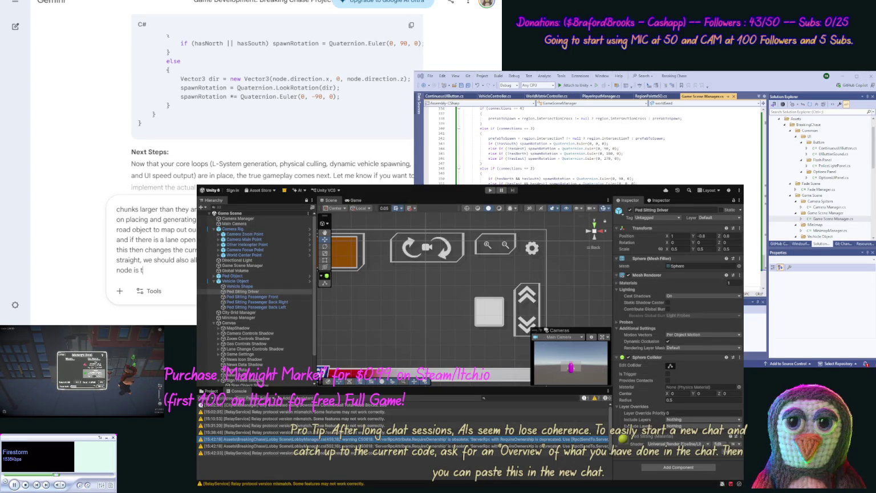
{"action": "type", "text": "o the left"}
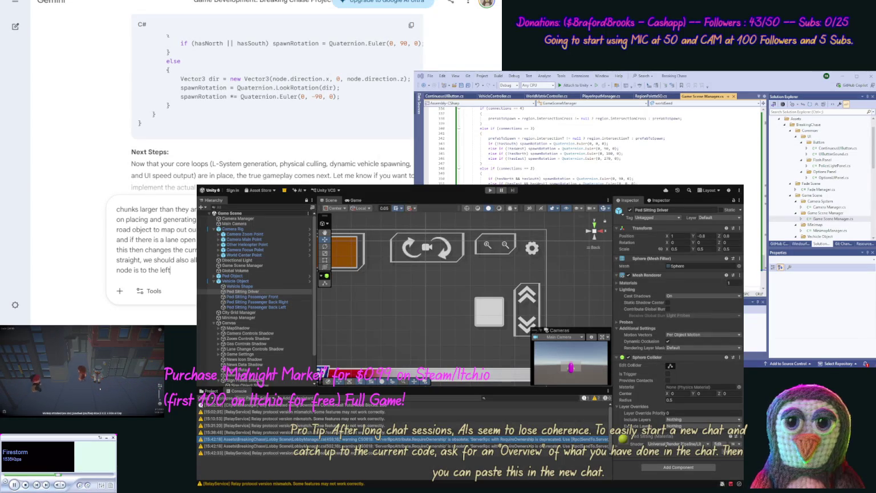
{"action": "type", "text": " of a lane"}
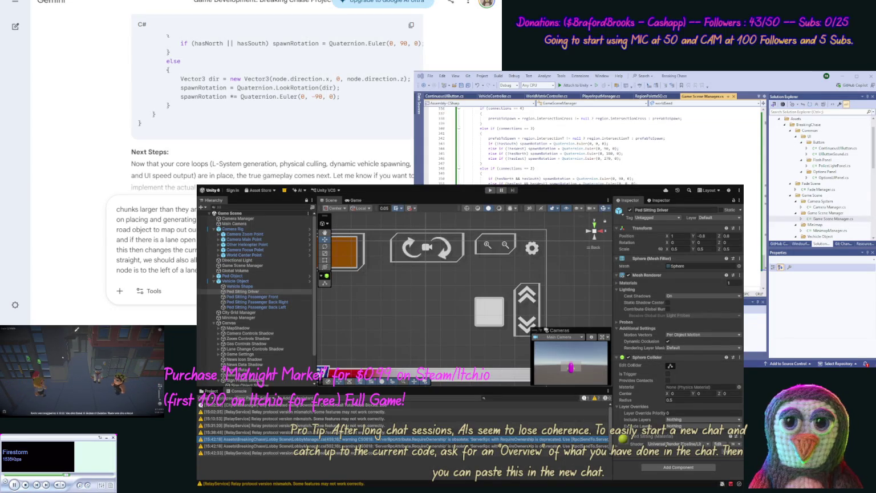
{"action": "key", "text": "Return"}
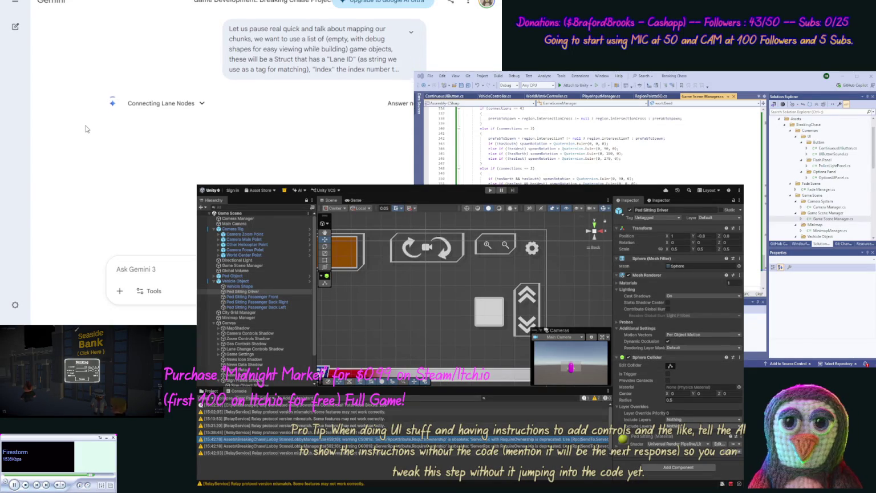
- Read through Gemini's LaneNode, ChunkPathManager and VehicleLaneTracker scripts, then return to the prompt
{"action": "scroll", "coordinate": [86, 129], "scroll_direction": "up", "scroll_amount": 1}
{"action": "scroll", "coordinate": [78, 158], "scroll_direction": "down", "scroll_amount": 1}
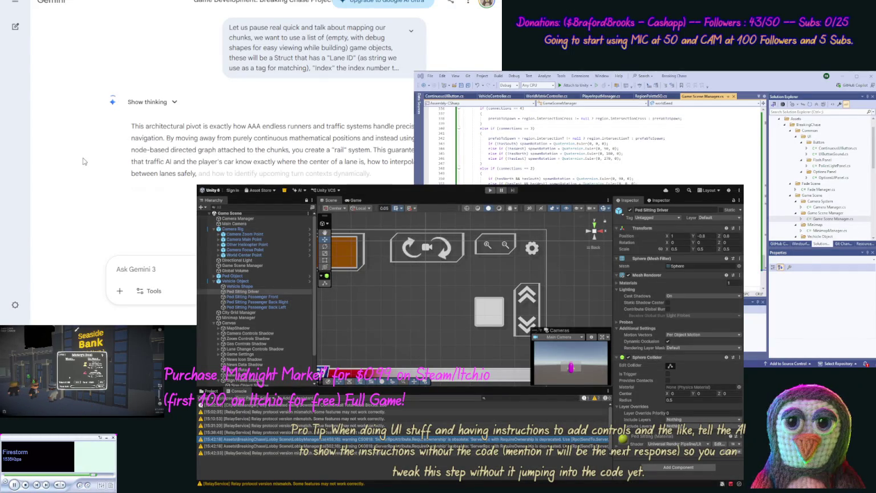
{"action": "scroll", "coordinate": [86, 171], "scroll_direction": "down", "scroll_amount": 3}
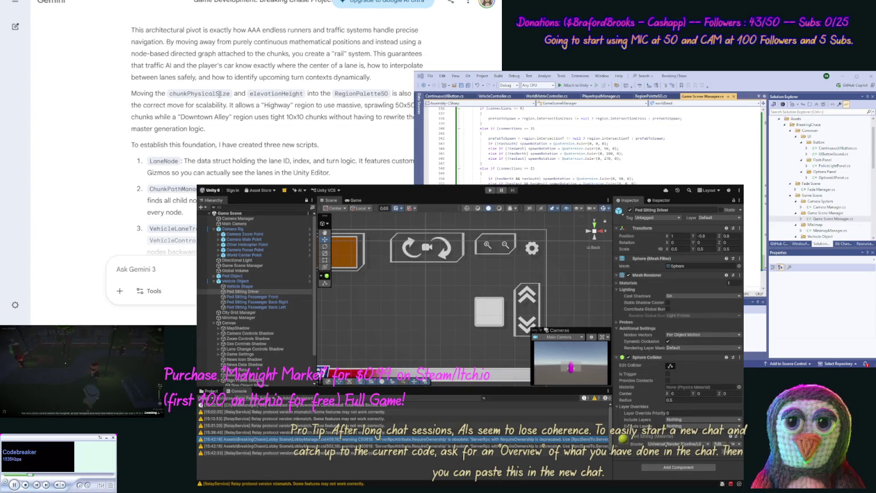
{"action": "scroll", "coordinate": [205, 111], "scroll_direction": "down", "scroll_amount": 2}
{"action": "scroll", "coordinate": [204, 114], "scroll_direction": "down", "scroll_amount": 3}
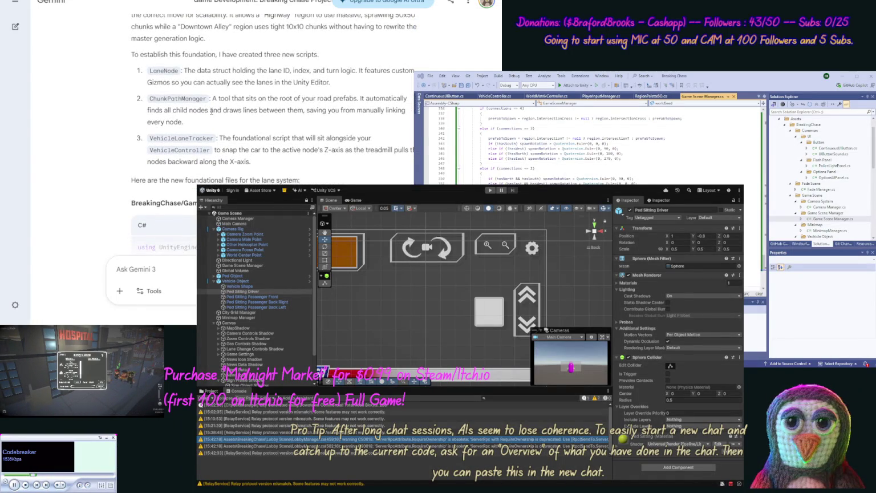
{"action": "scroll", "coordinate": [268, 149], "scroll_direction": "up", "scroll_amount": 5}
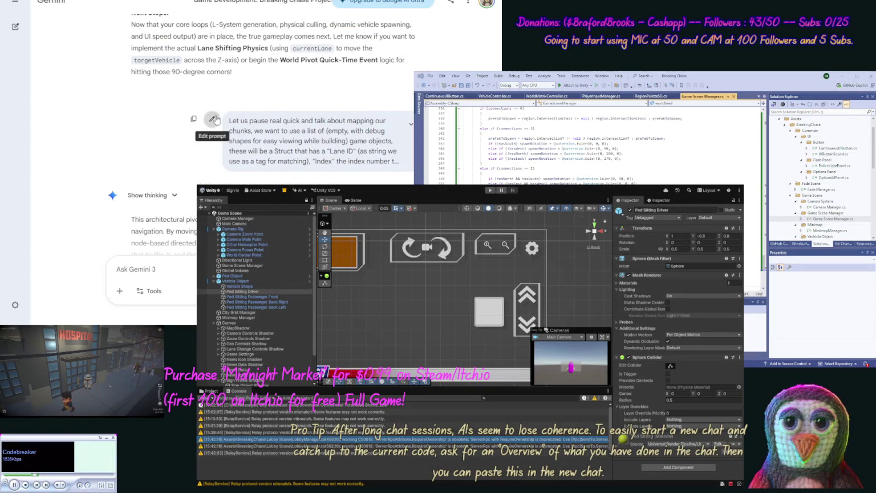
- Edit the prompt to correct 'rotating', add tunnel and bridge handling, and resend it
{"action": "left_click", "coordinate": [214, 120]}
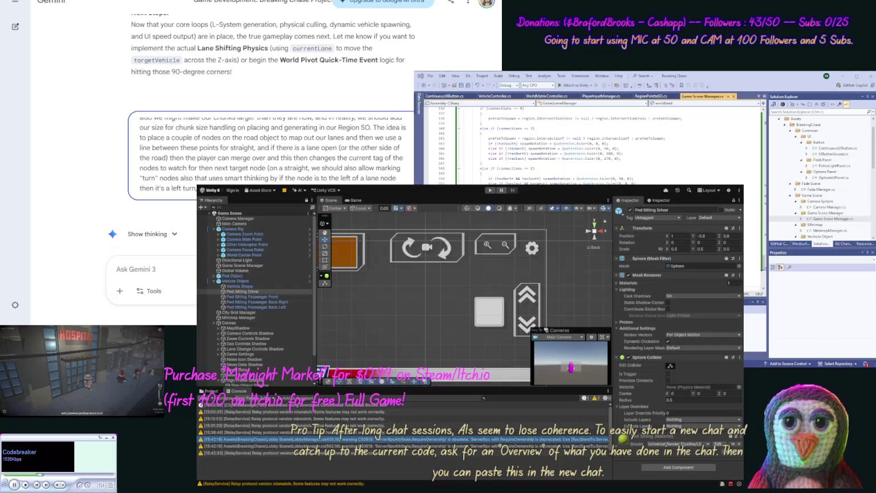
{"action": "type", "text": "object"}
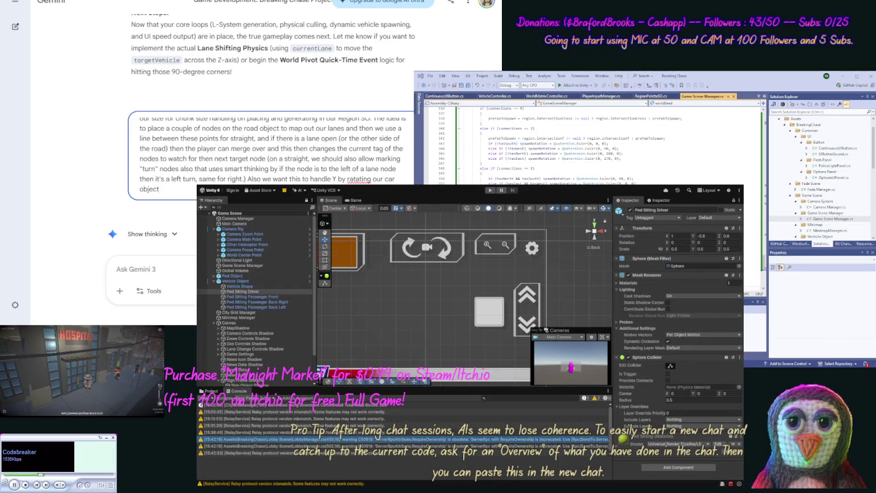
{"action": "type", "text": " by"}
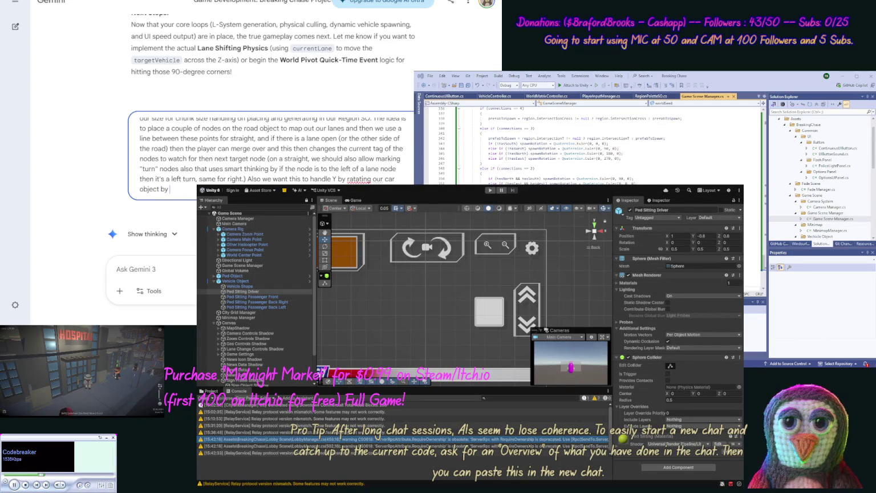
{"action": "type", "text": " the angl"}
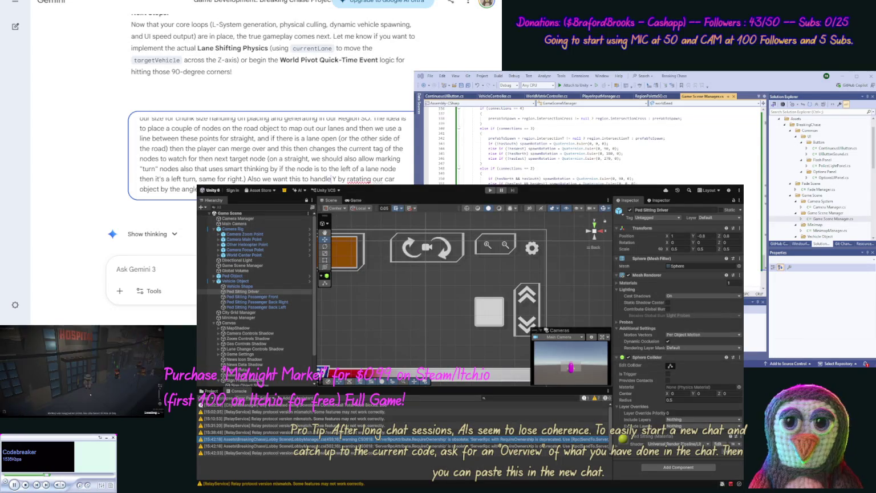
{"action": "double_click", "coordinate": [359, 179]}
{"action": "type", "text": "rotating"}
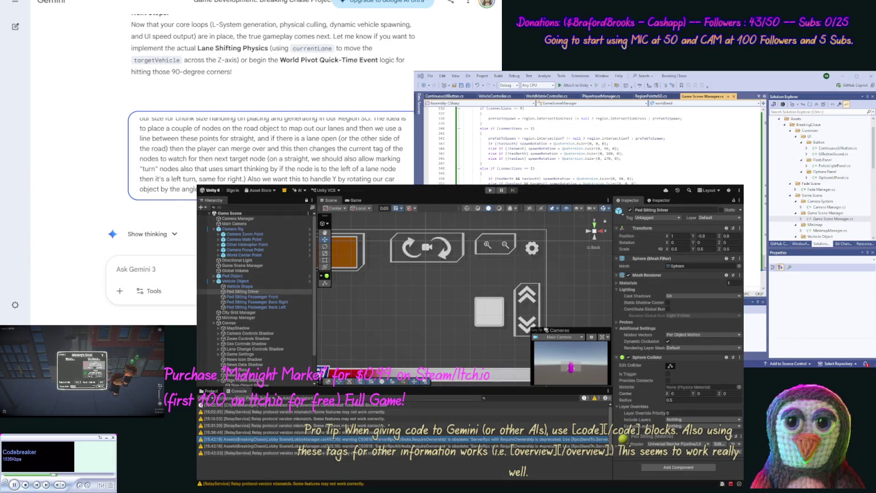
{"action": "type", "text": "tunnel and brid"}
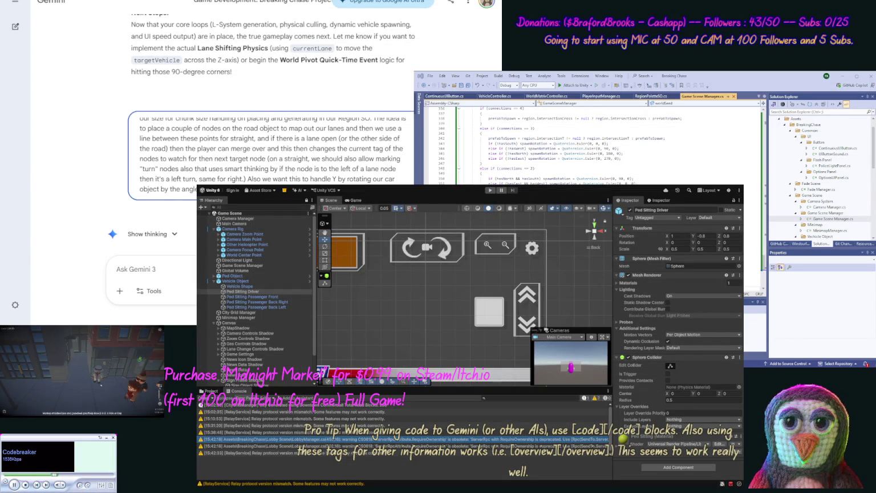
{"action": "type", "text": "ge handling"}
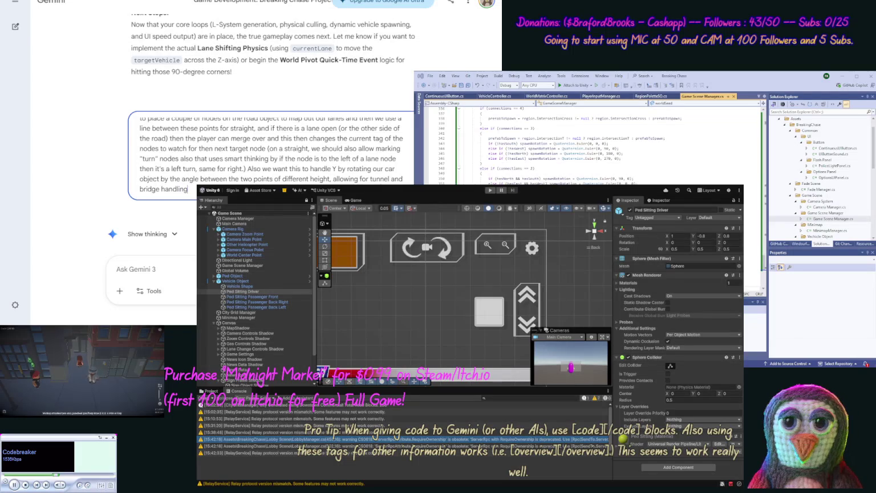
{"action": "key", "text": "Return"}
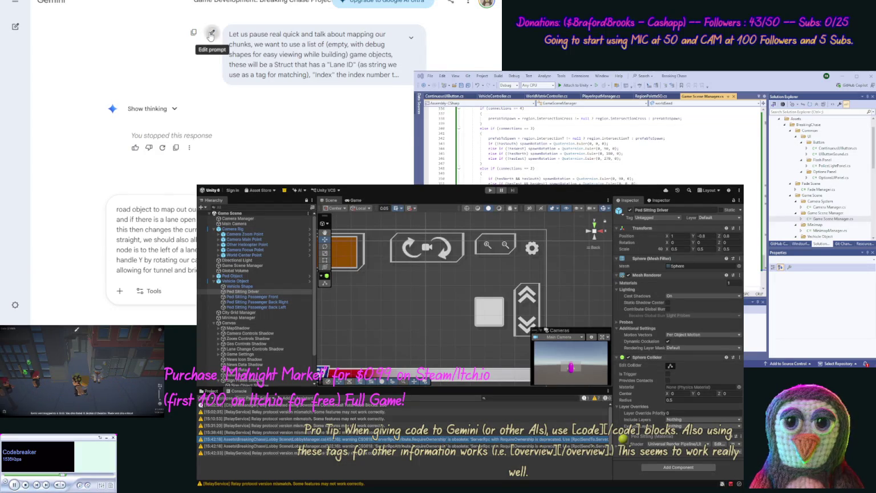
- Extend the prompt with a collider property list marking solid chunk objects impassable on foot
{"action": "left_click", "coordinate": [212, 34]}
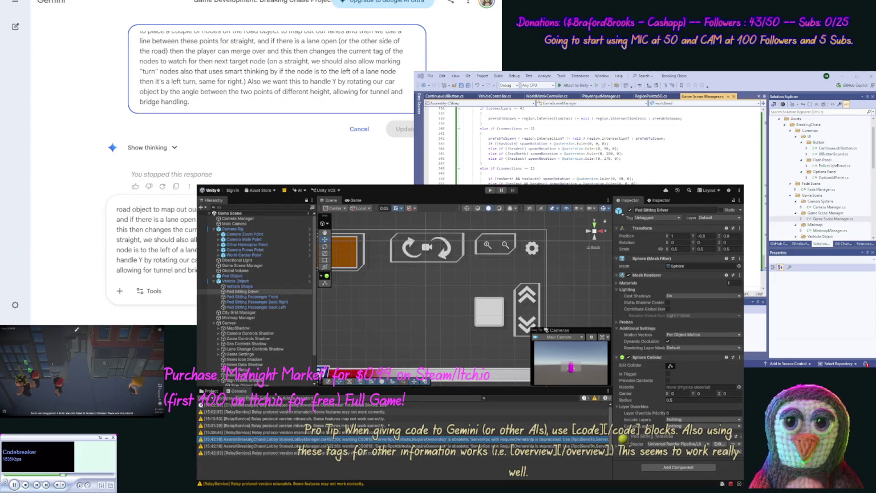
{"action": "key", "text": "BackSpace"}
{"action": "type", "text": ", "}
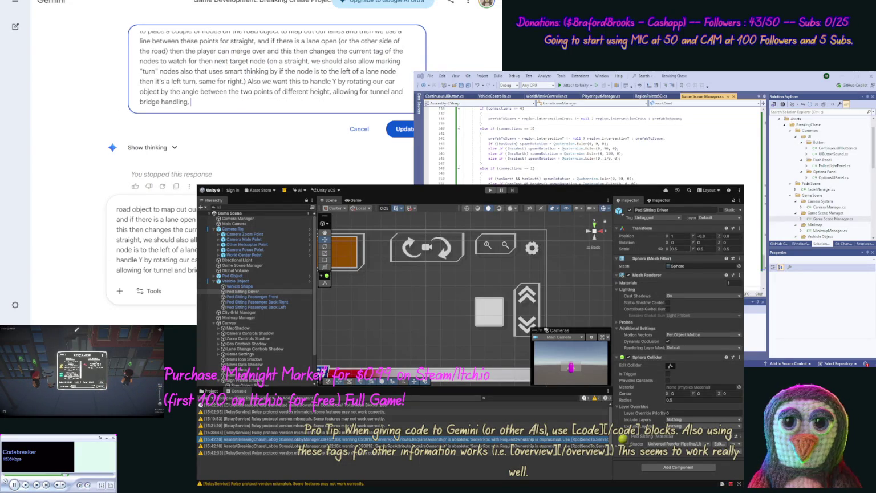
{"action": "type", "text": "we wil"}
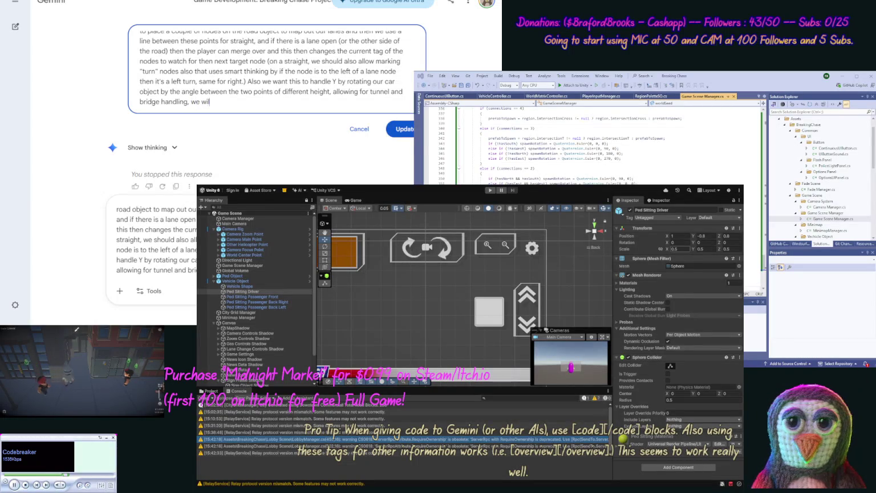
{"action": "type", "text": "l also wa"}
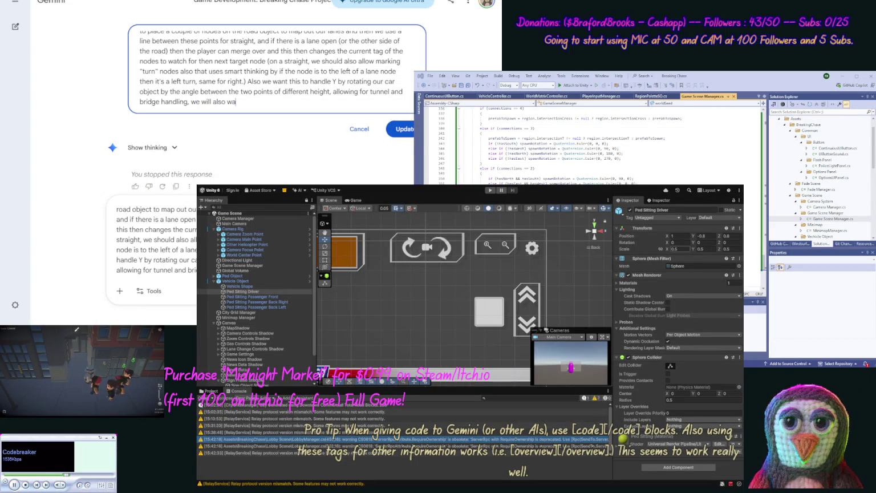
{"action": "type", "text": "nt to make"}
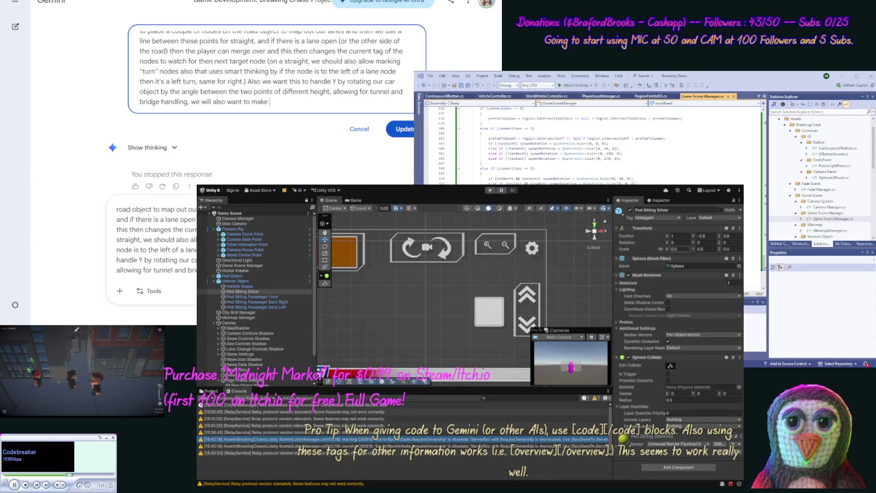
{"action": "type", "text": "property list "}
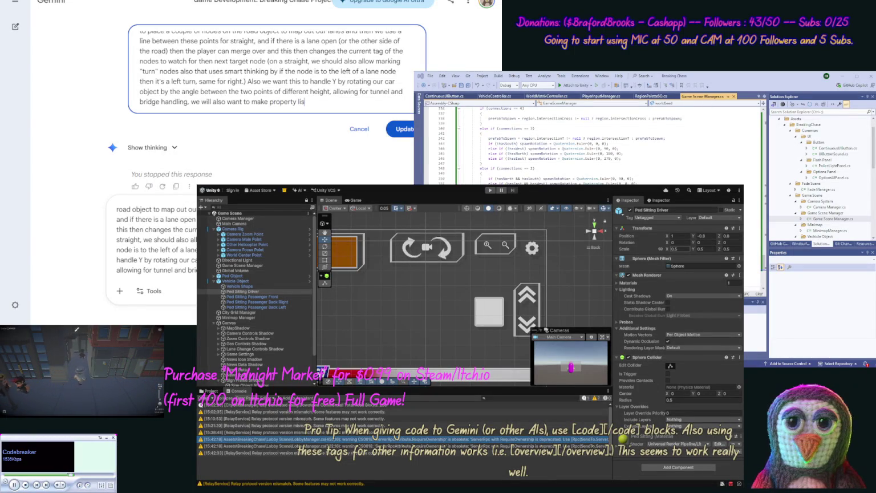
{"action": "type", "text": "for"}
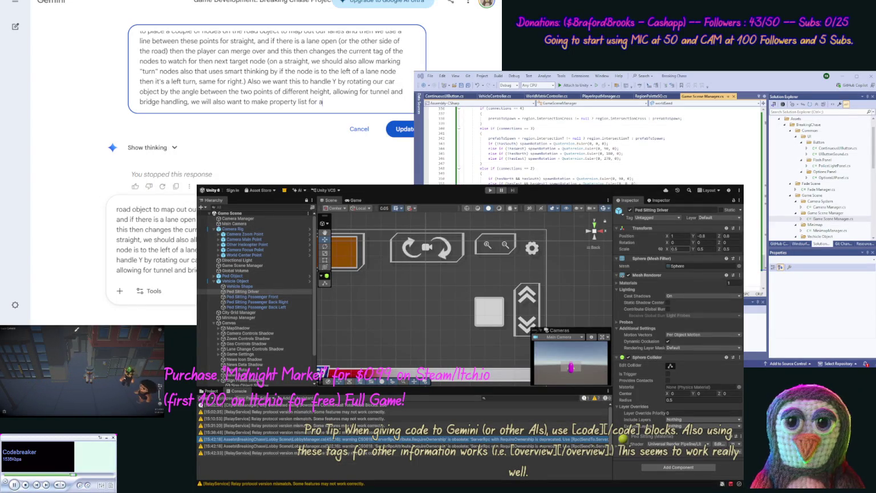
{"action": "type", "text": "a"}
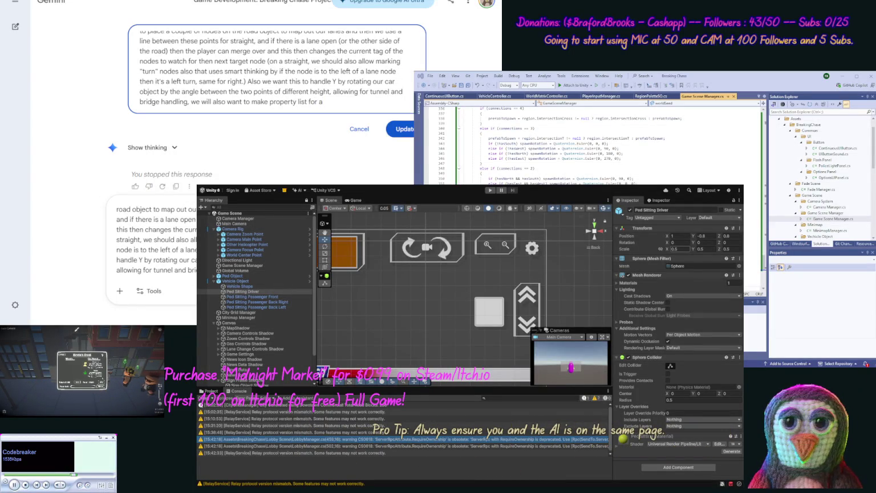
{"action": "type", "text": " object"}
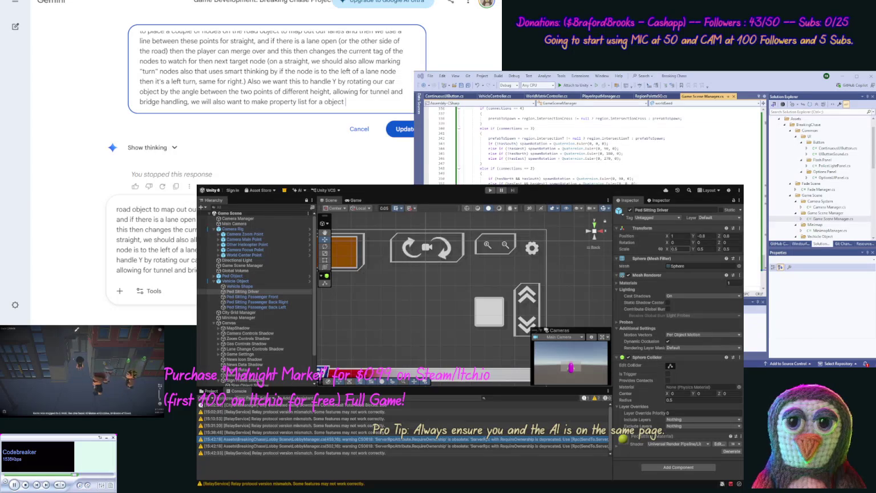
{"action": "type", "text": " collider"}
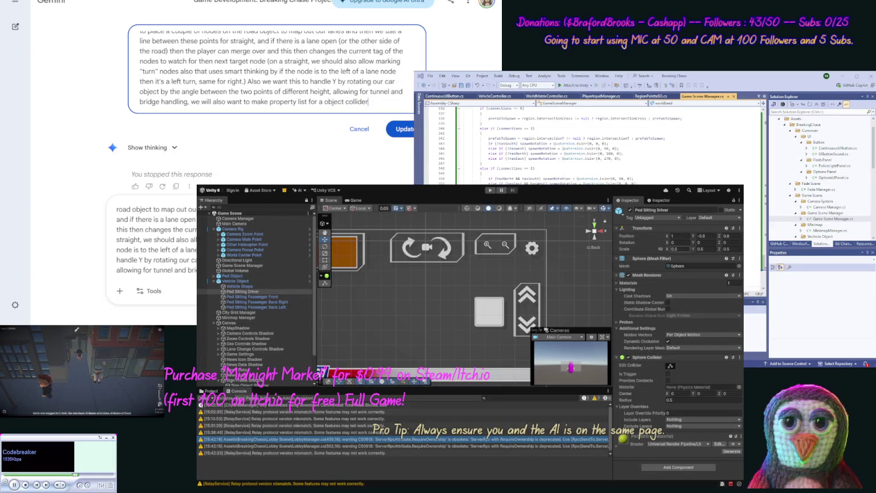
{"action": "type", "text": "s, that allows"}
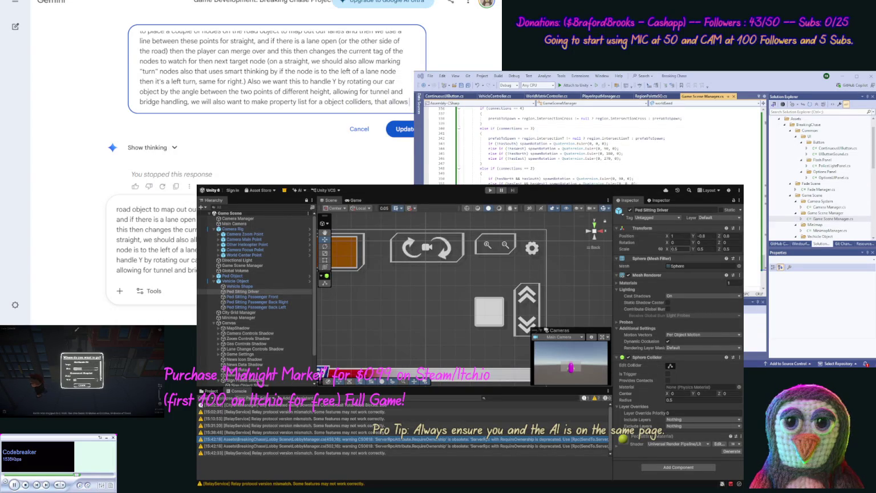
{"action": "type", "text": " use to map out our"}
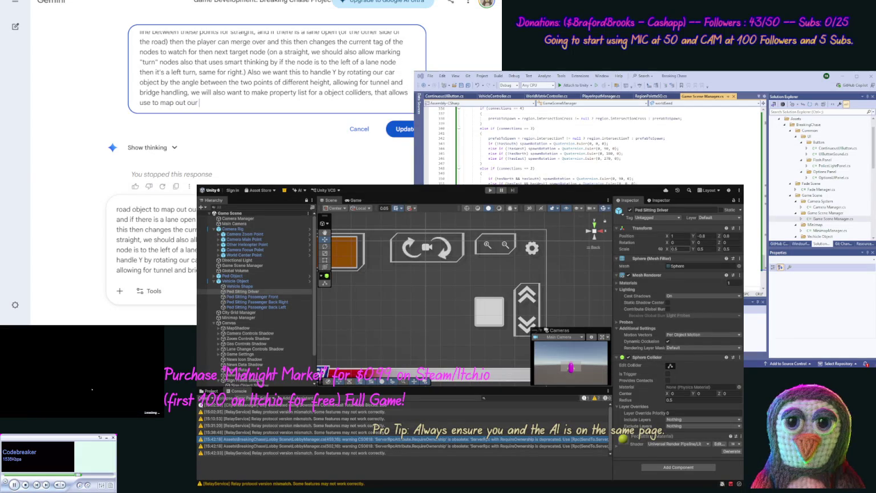
{"action": "type", "text": " objects in"}
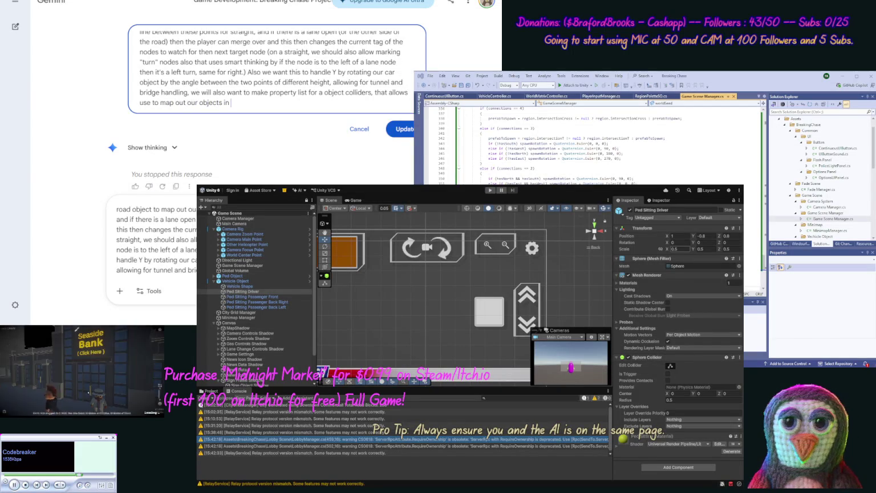
{"action": "type", "text": " the chunk that should be sol"}
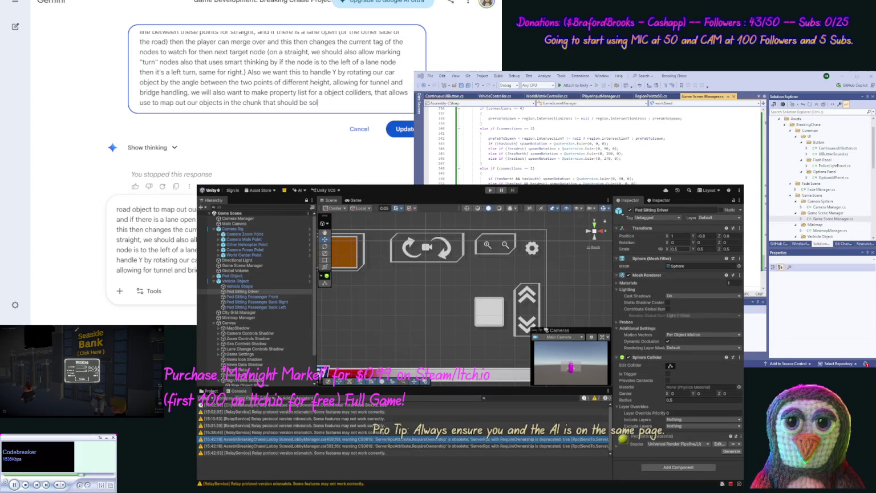
{"action": "type", "text": "id and the pla"}
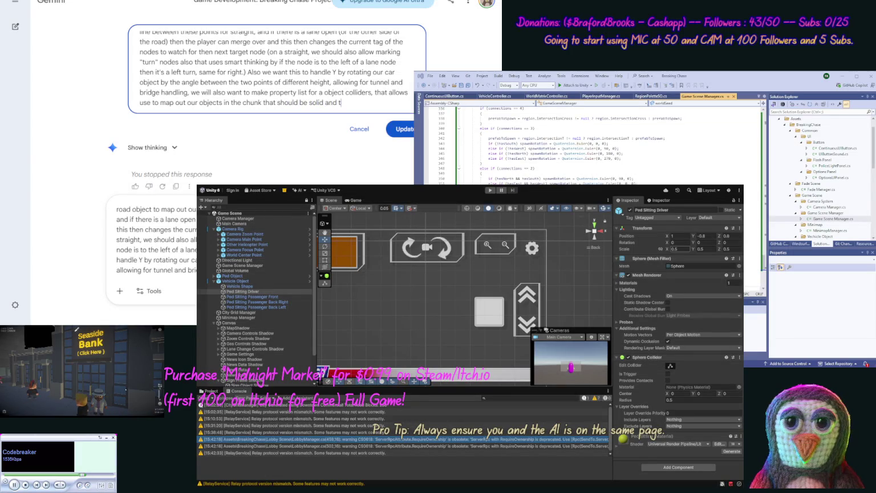
{"action": "type", "text": "yer ca"}
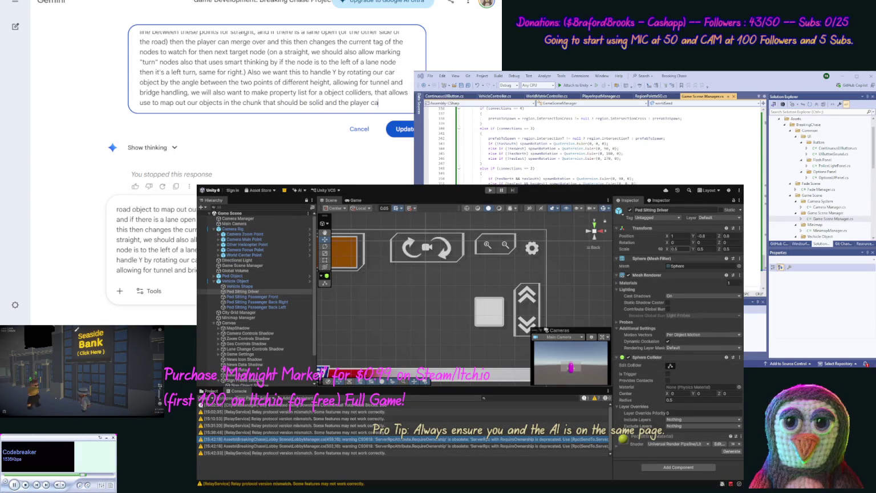
{"action": "type", "text": "nnot"}
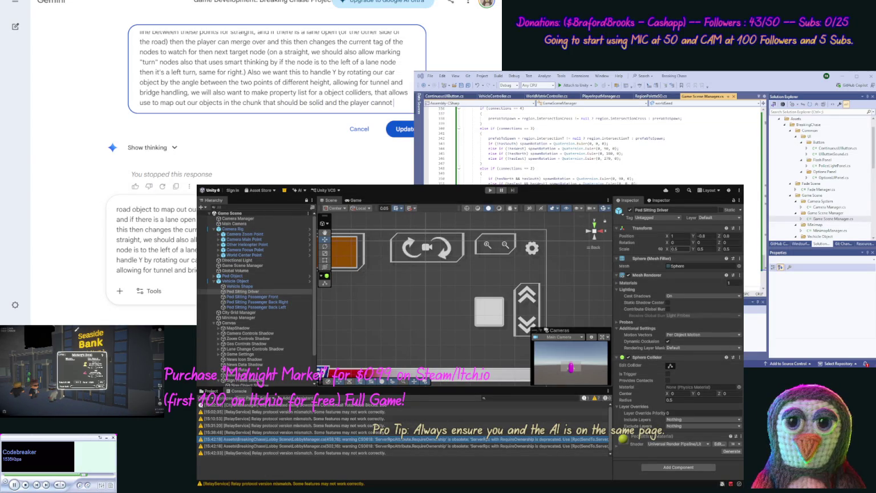
{"action": "type", "text": " go (when on foot."}
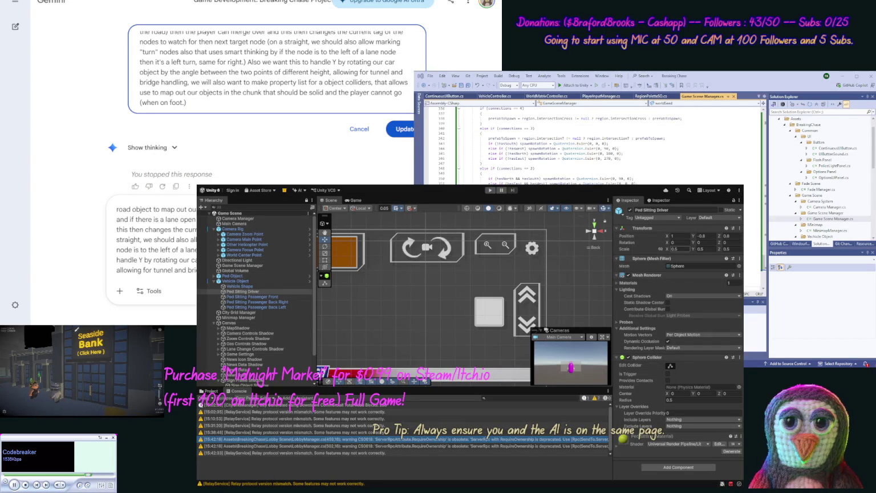
{"action": "type", "text": "Also "}
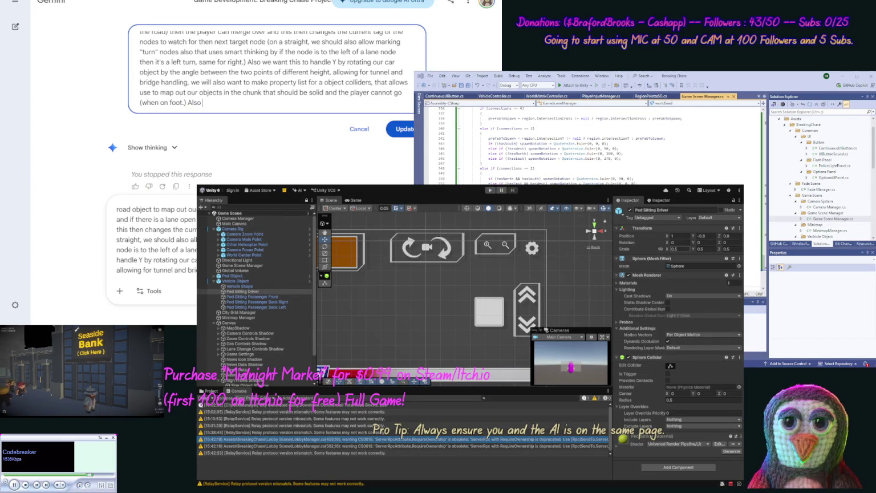
{"action": "type", "text": "we are go"}
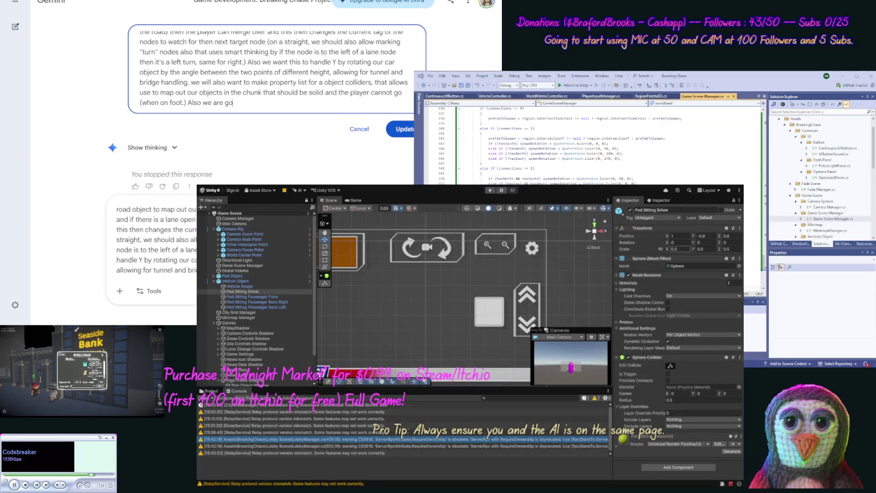
{"action": "type", "text": "ing to"}
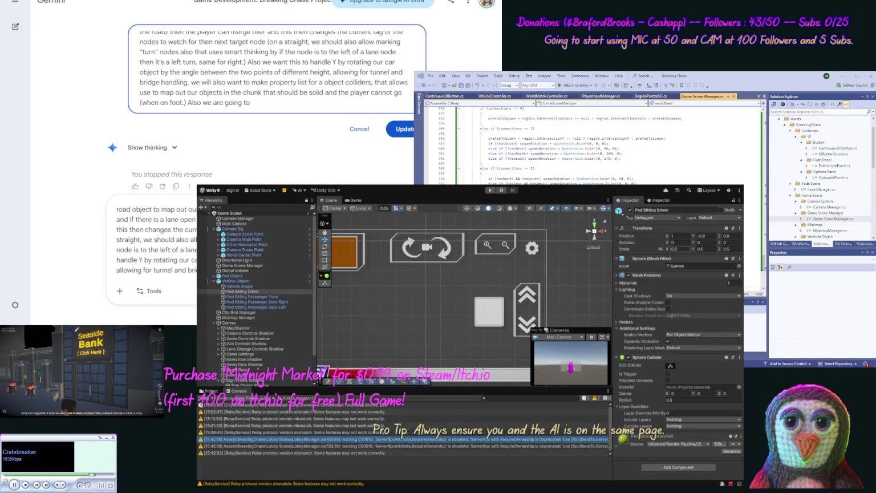
{"action": "type", "text": " rieed to think about handl"}
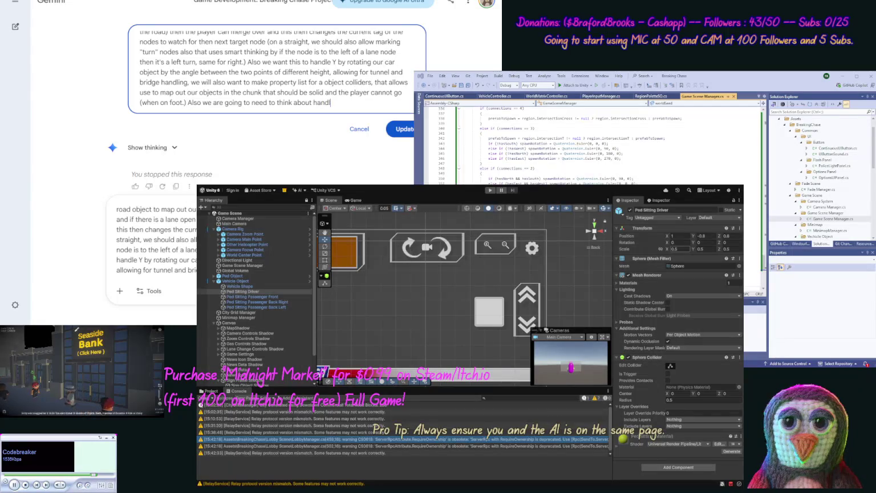
{"action": "type", "text": "ing our foot"}
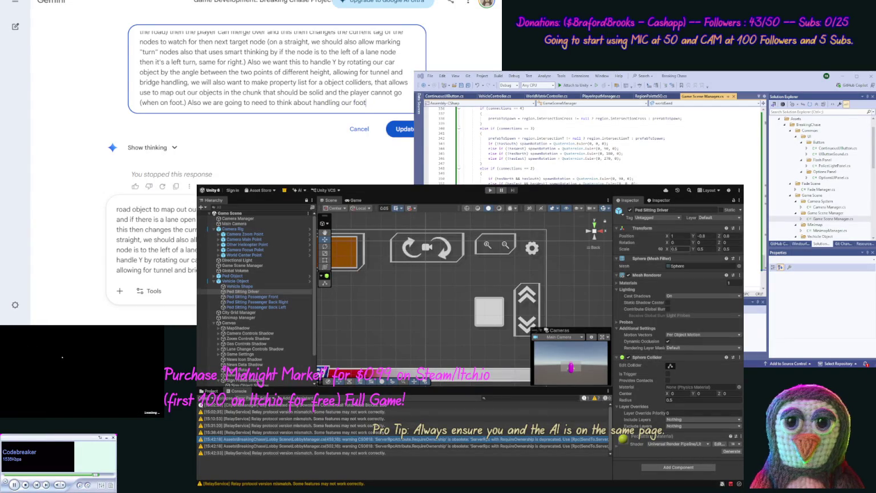
- Add that wrecking or fully stopping a car shows a "Get Out" icon for exiting
{"action": "type", "text": " handling"}
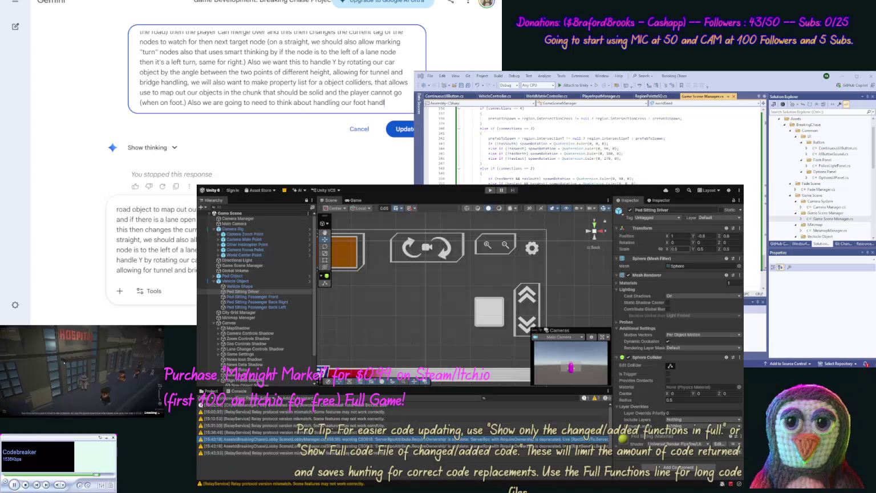
{"action": "type", "text": " ("}
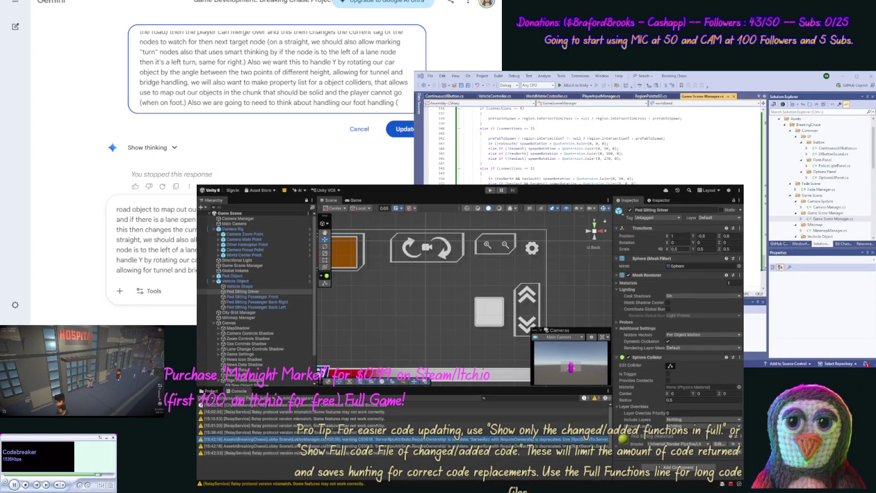
{"action": "type", "text": "when we"}
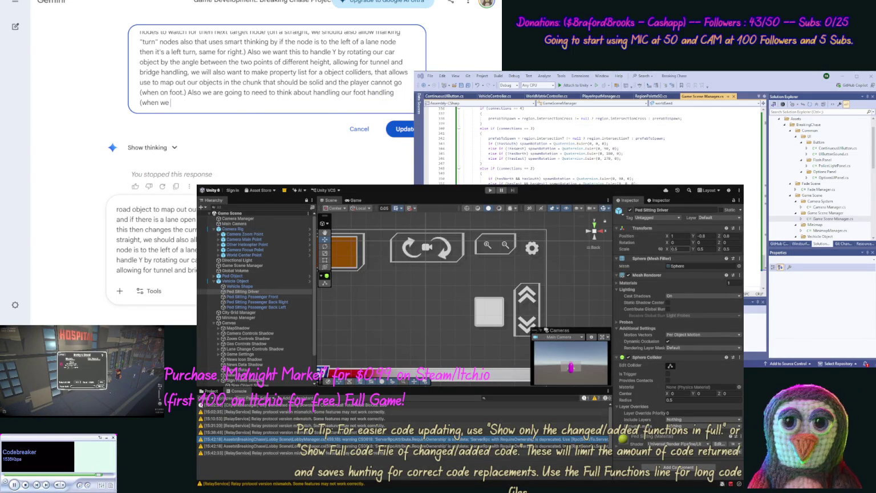
{"action": "type", "text": " wreak a car or stop the car fu"}
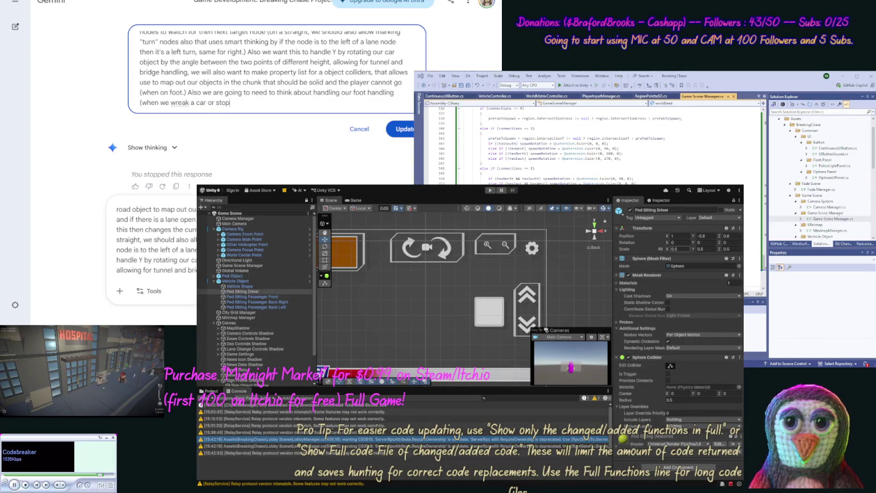
{"action": "type", "text": "lly, we will need a"}
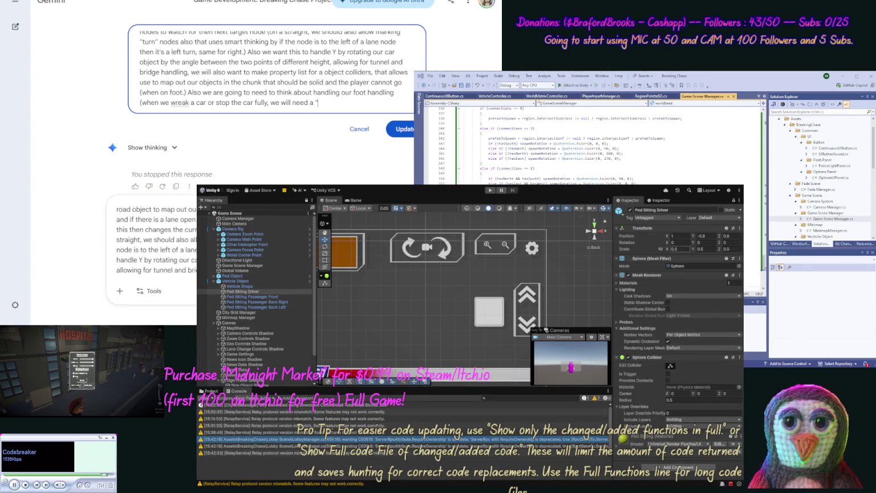
{"action": "type", "text": "Out\" icon to apper"}
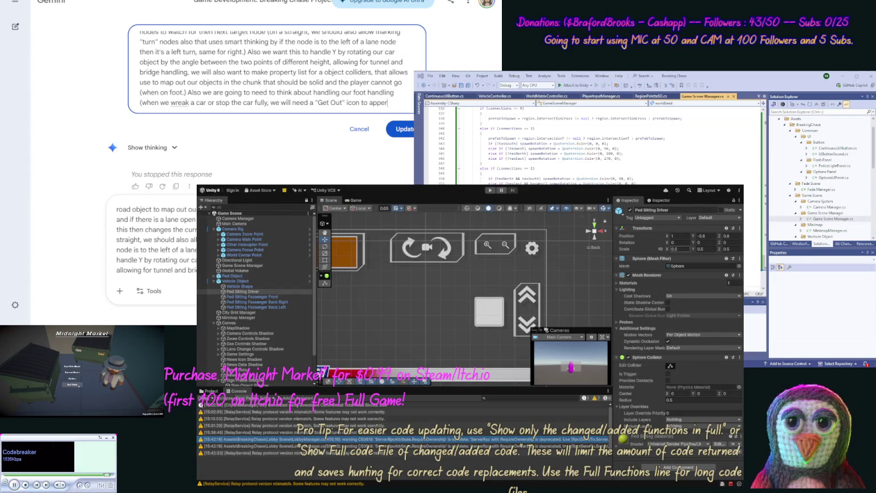
{"action": "type", "text": "the "}
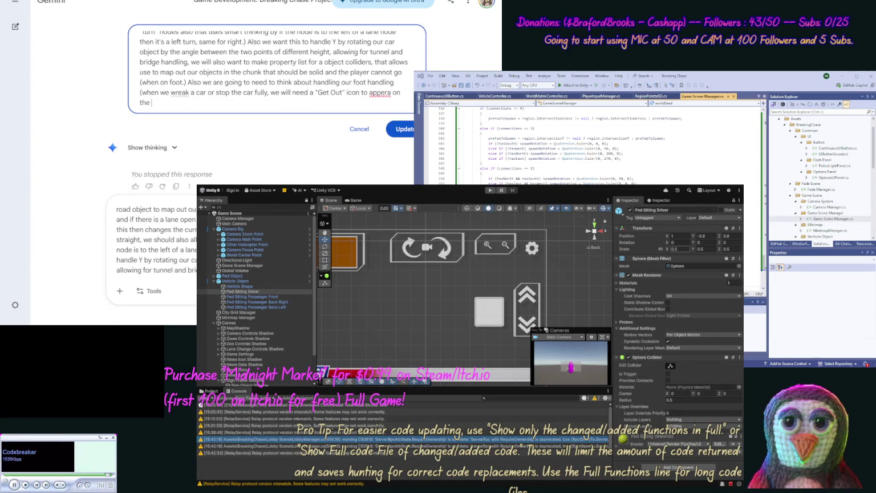
{"action": "type", "text": "UI to allow "}
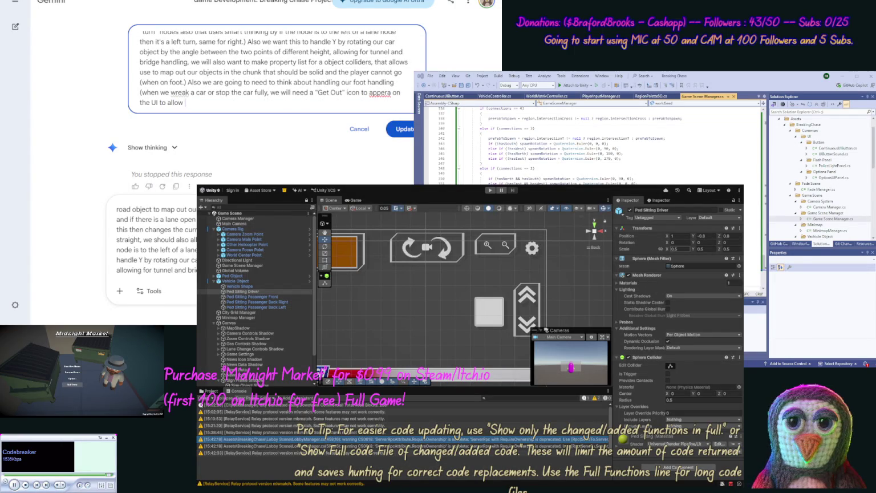
{"action": "type", "text": "the player to"}
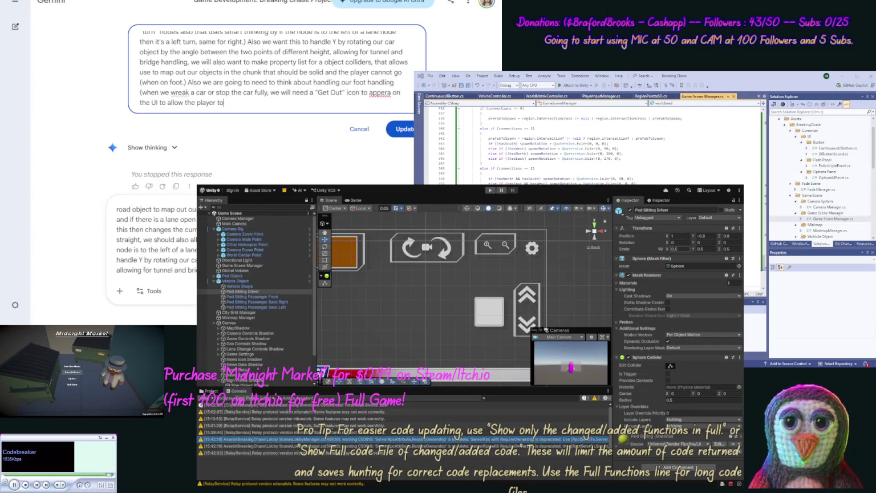
{"action": "type", "text": " get out, then "}
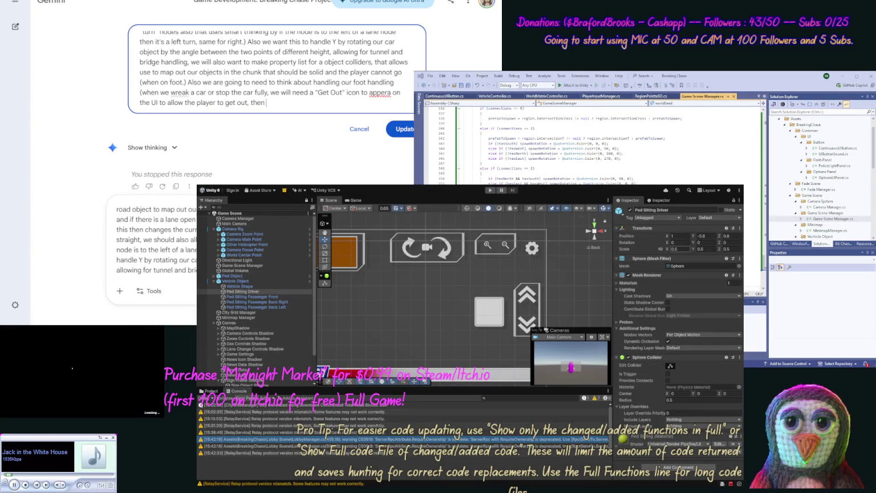
{"action": "type", "text": "the"}
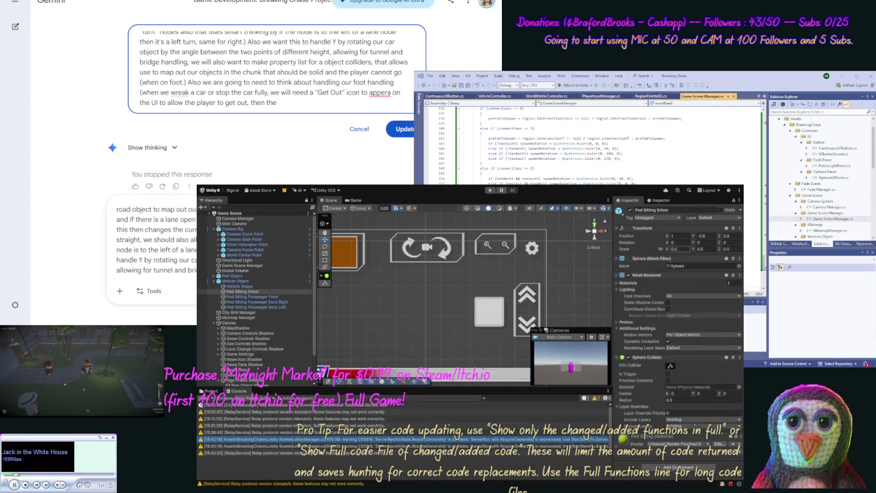
- Type that the car controls panel should hide and another panel will show
{"action": "type", "text": "car controls panel s"}
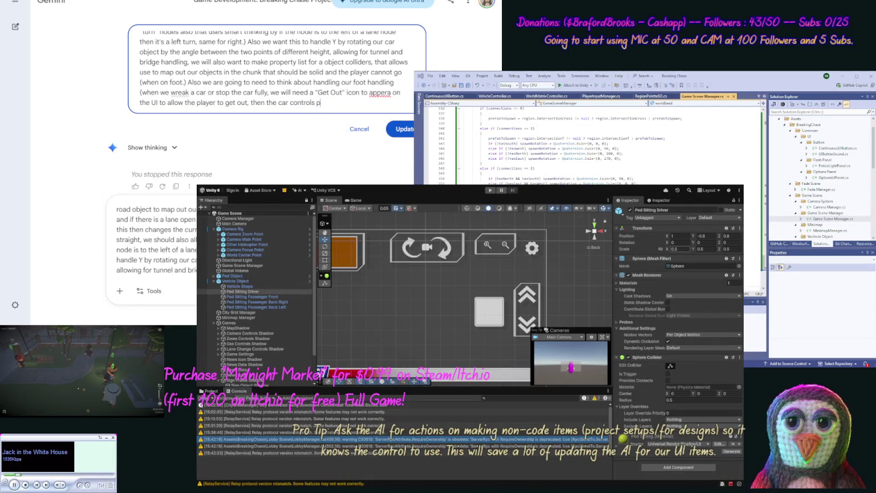
{"action": "type", "text": "hould hide and w"}
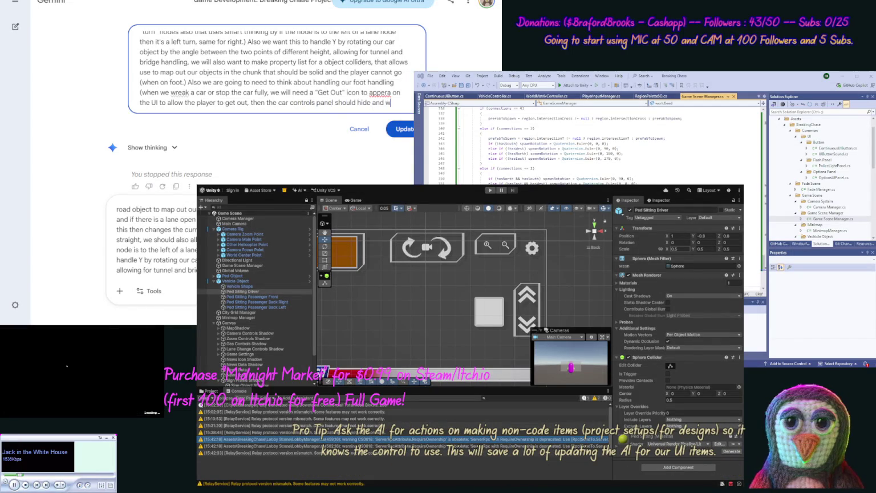
{"action": "type", "text": "e will show a"}
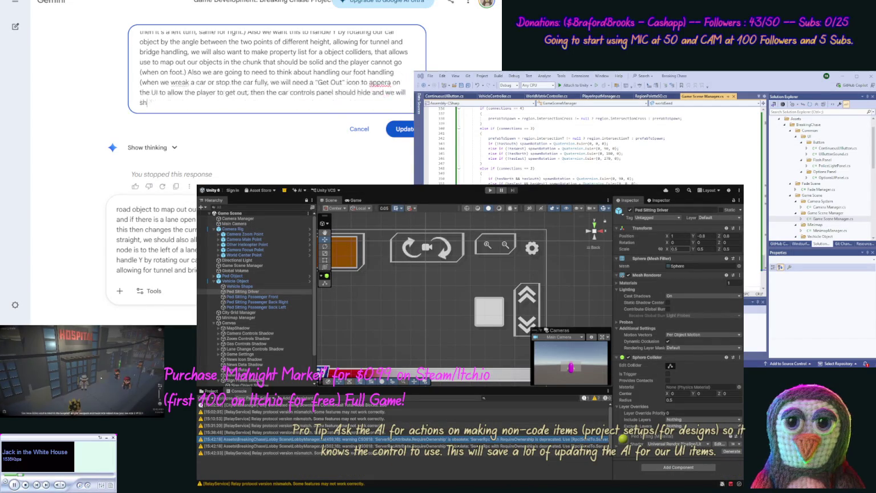
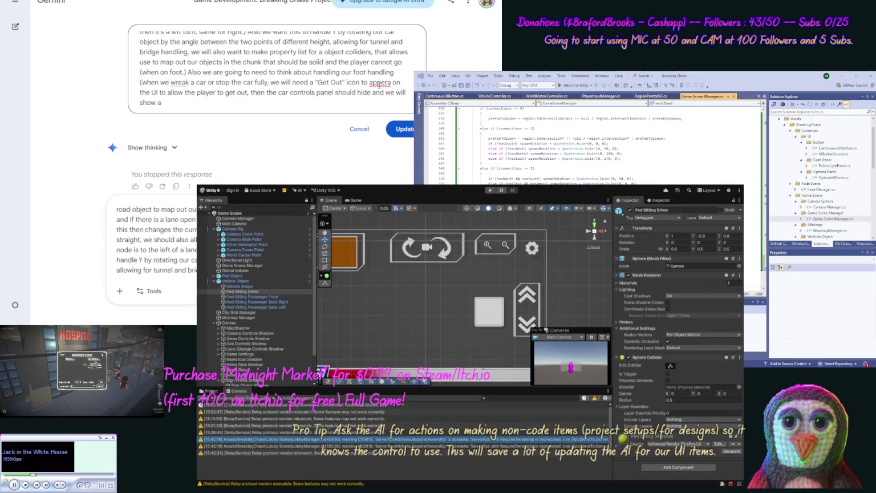
- Correct 'appera' to 'appear' and describe on-foot arrow-key controls that reuse the driving keys
{"action": "double_click", "coordinate": [380, 82]}
{"action": "type", "text": "appear"}
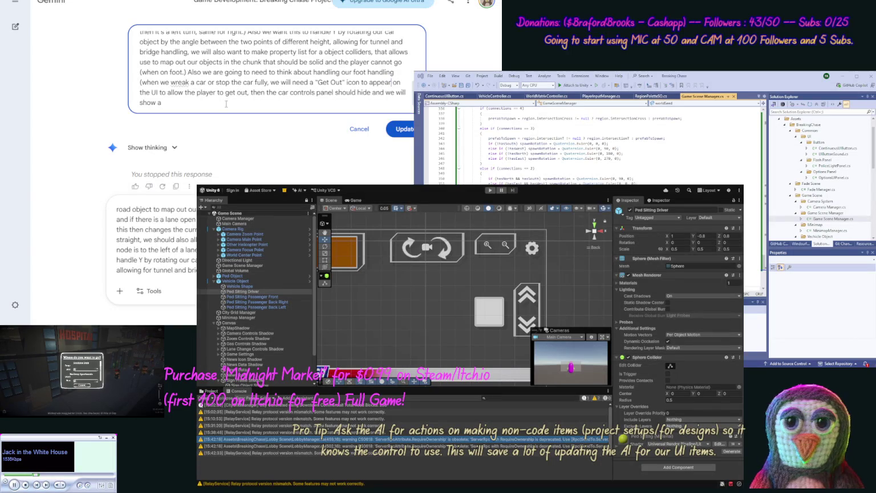
{"action": "type", "text": "foot controls (up"}
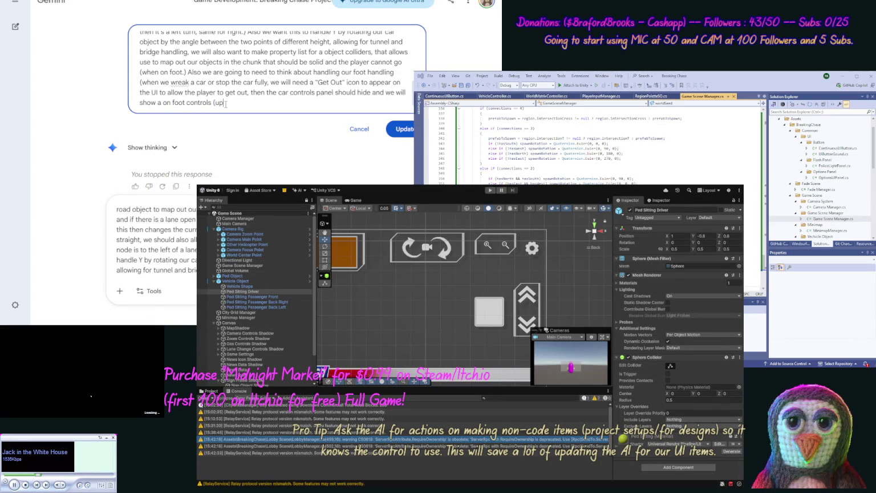
{"action": "type", "text": "/down"}
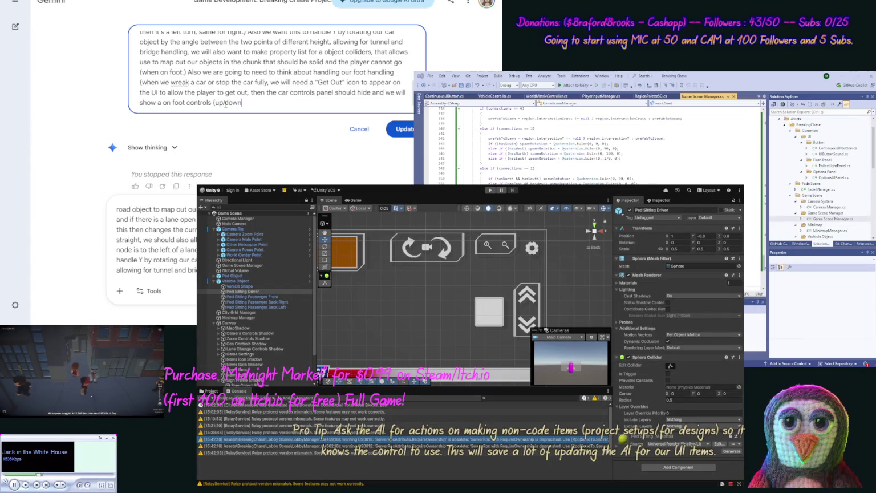
{"action": "type", "text": "/left/ri"}
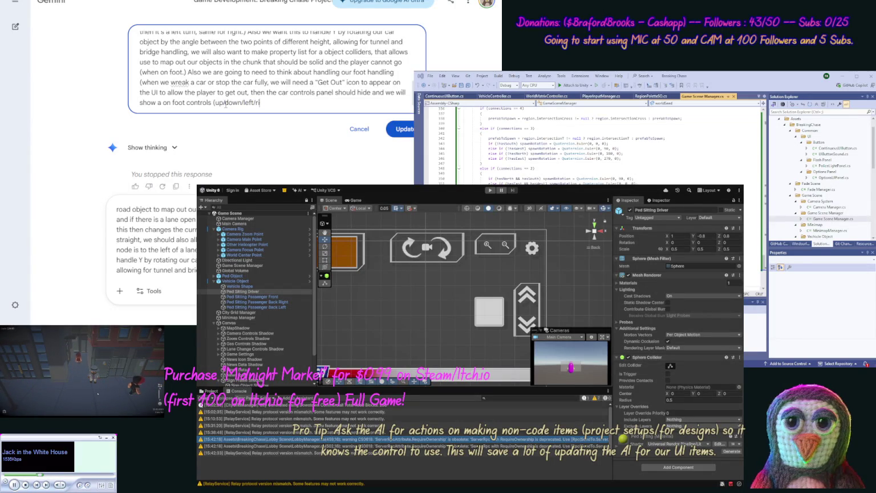
{"action": "type", "text": "ght arrows "}
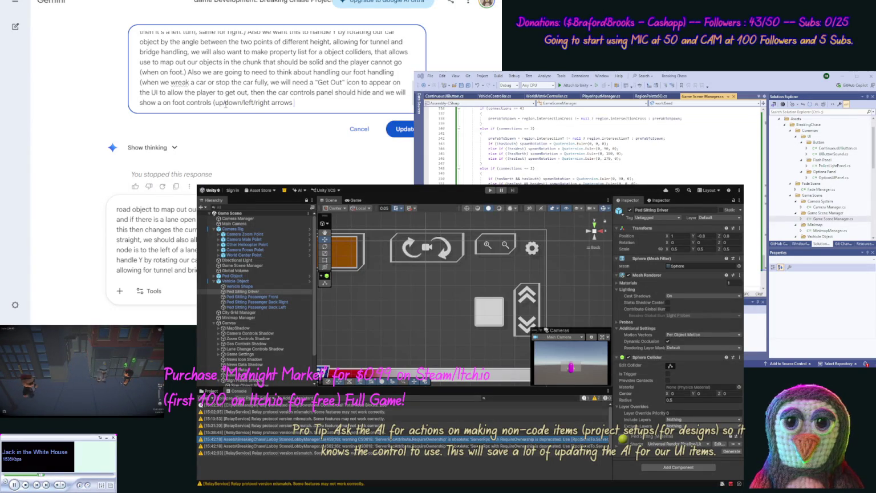
{"action": "type", "text": "for mob"}
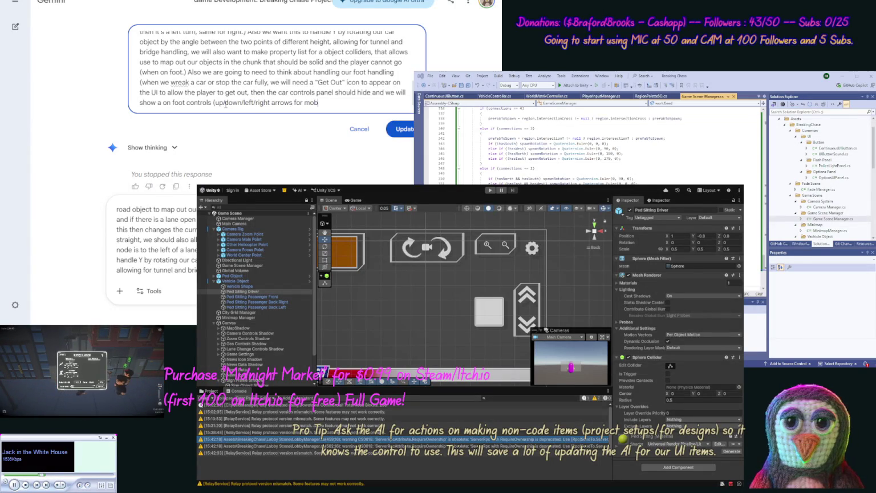
{"action": "type", "text": "ile handl"}
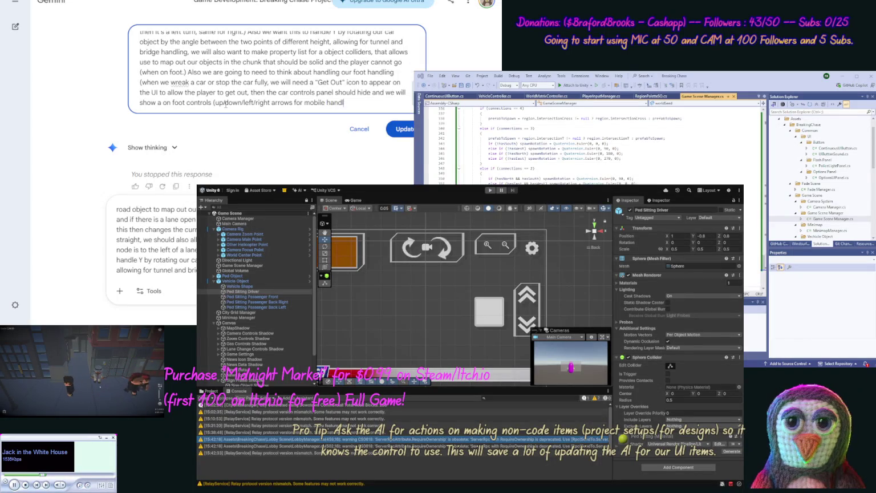
{"action": "type", "text": "ing and mappe"}
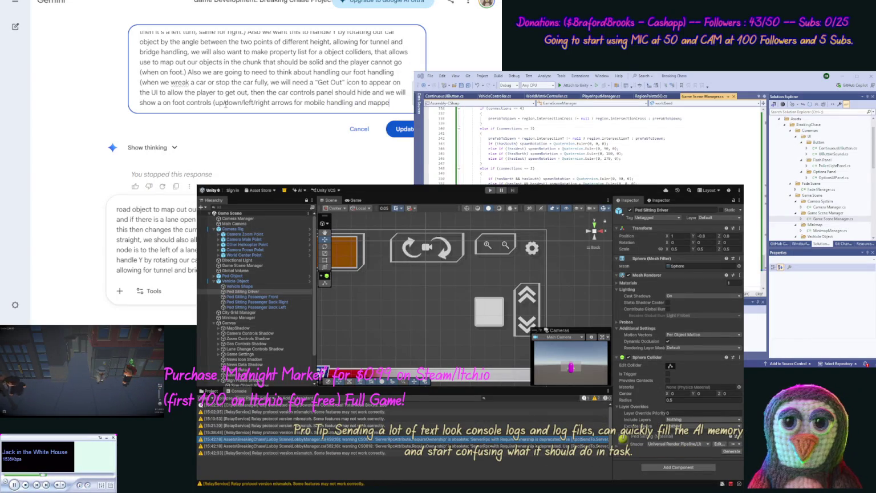
{"action": "type", "text": "d to keys"}
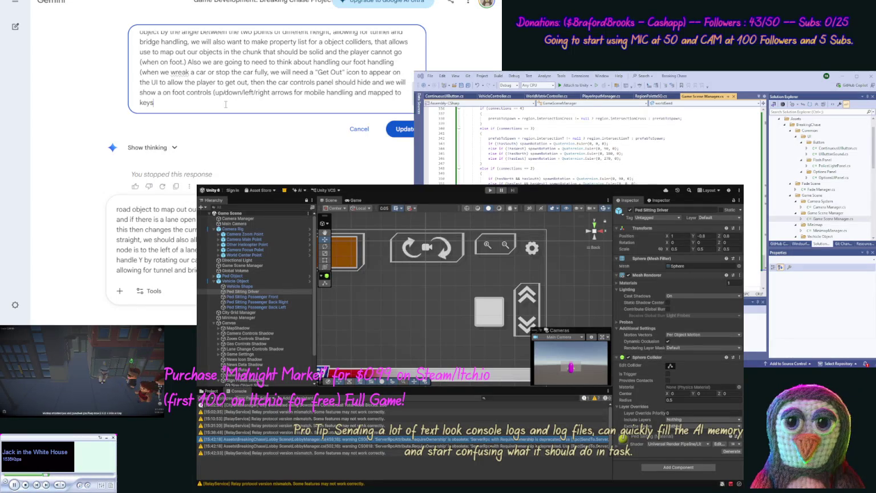
{"action": "type", "text": "(uses t"}
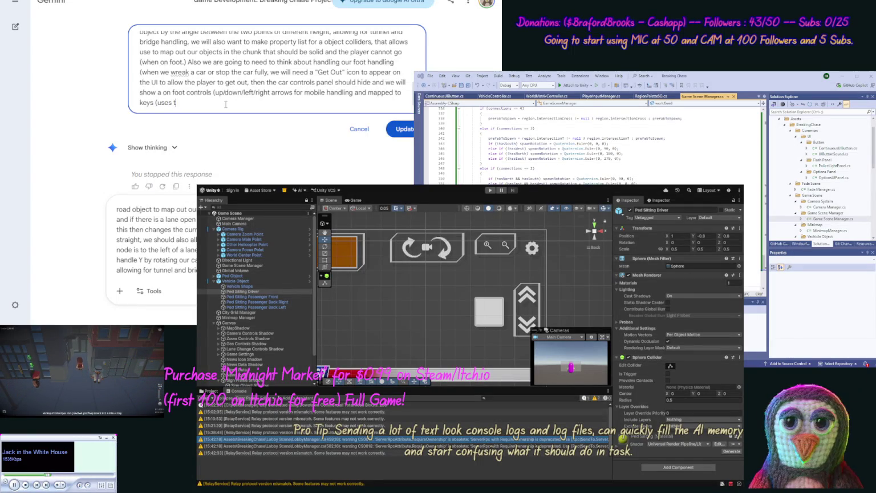
{"action": "type", "text": "he same as our dr"}
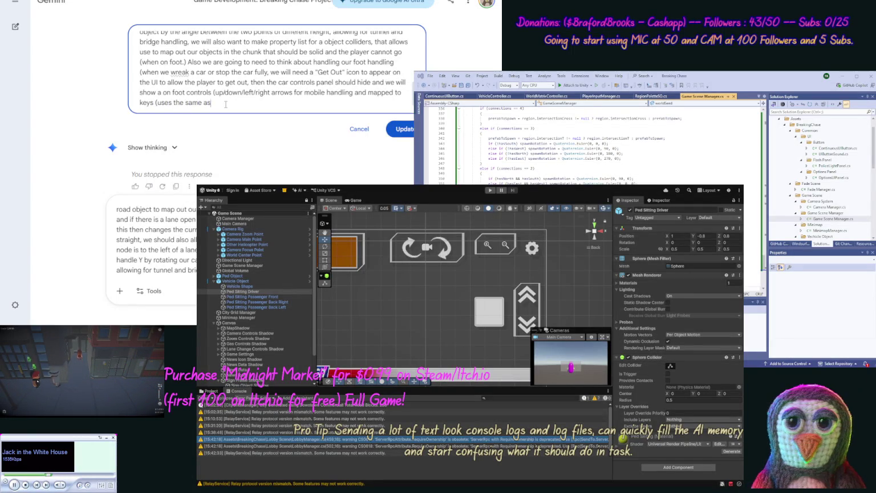
{"action": "type", "text": "ivin"}
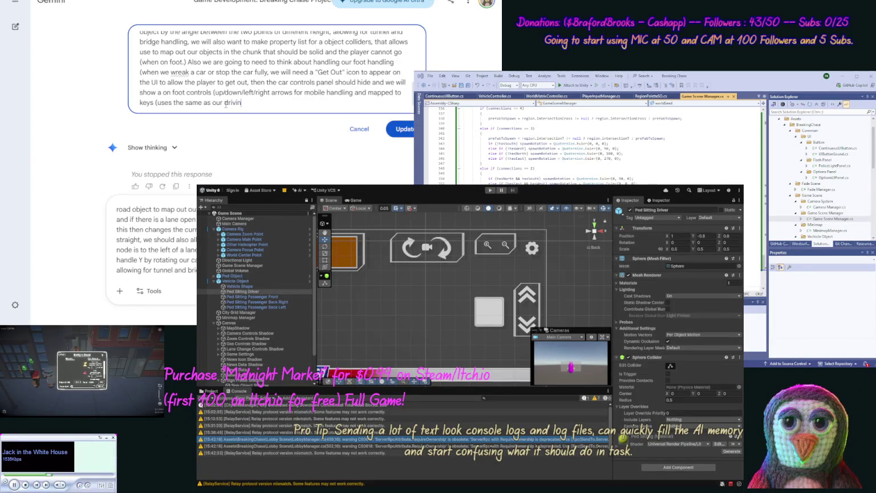
{"action": "type", "text": "g keys)"}
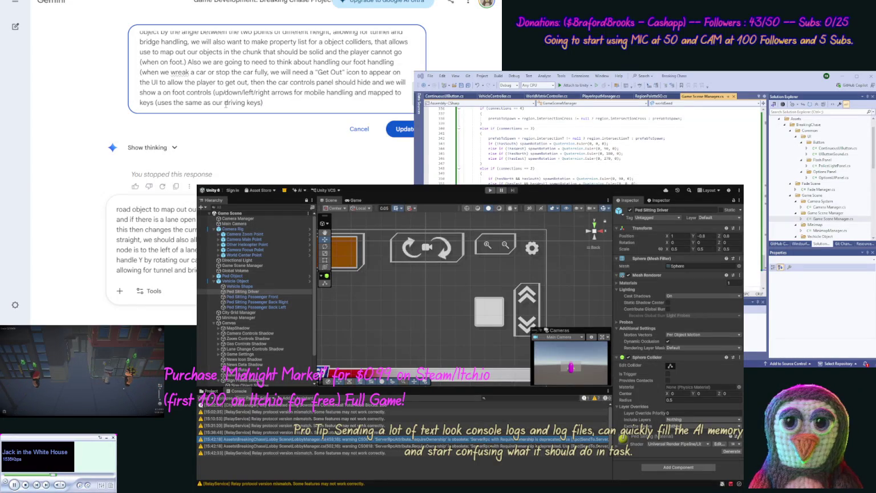
{"action": "type", "text": ", the "}
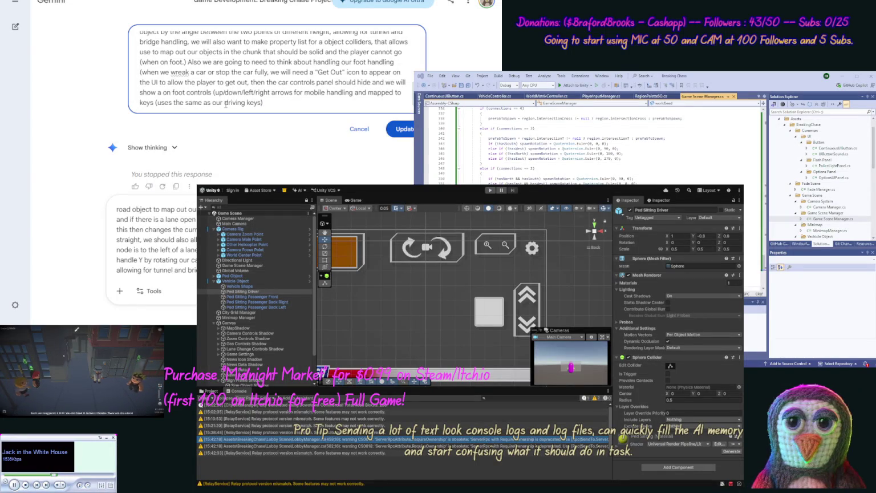
{"action": "type", "text": "goa"}
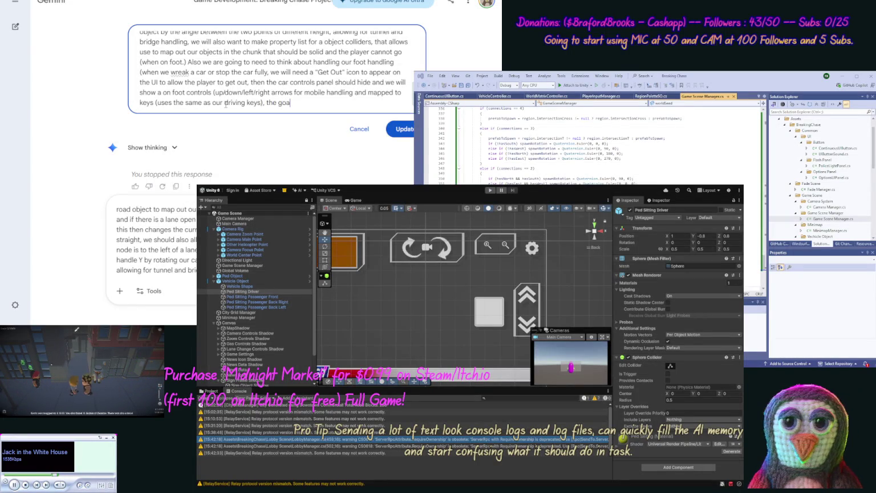
{"action": "type", "text": "l is to find another car"}
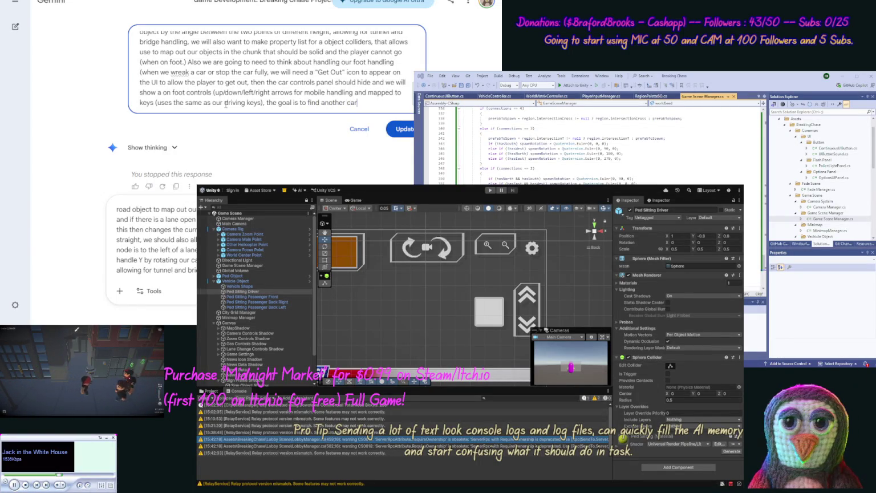
- Add that vehicle objects are rigged to be handled remotely by the host, fixing 'vechicle' and 'reomtely'
{"action": "type", "text": ", now we are ge"}
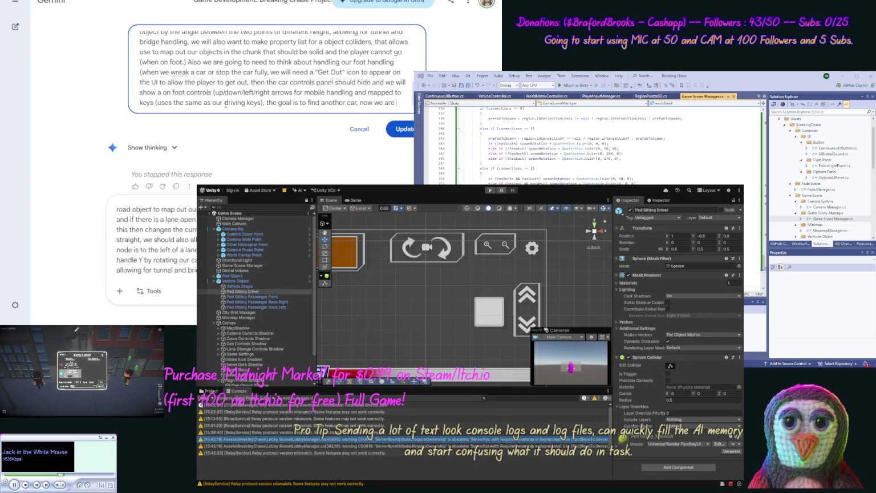
{"action": "type", "text": "tting into the real"}
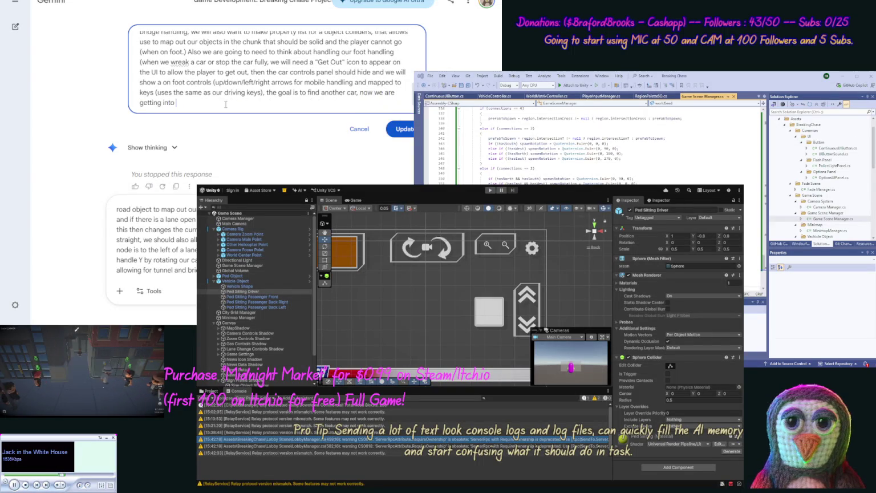
{"action": "type", "text": "m "}
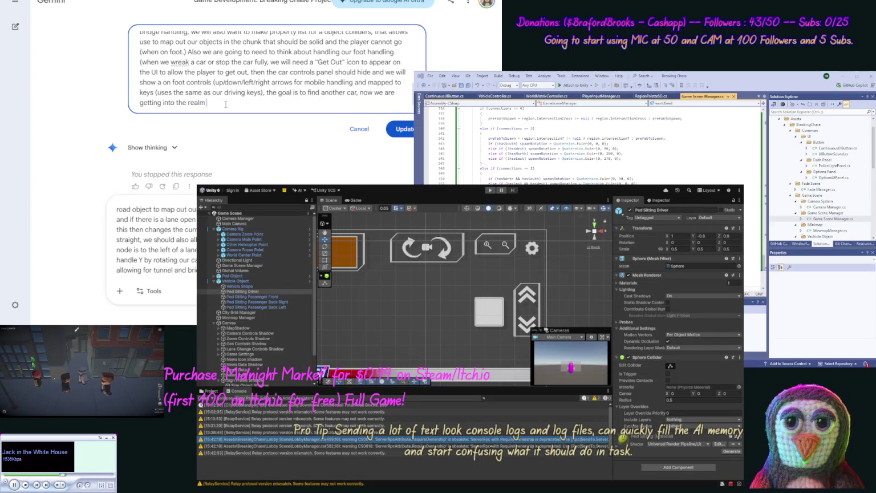
{"action": "type", "text": "of making s"}
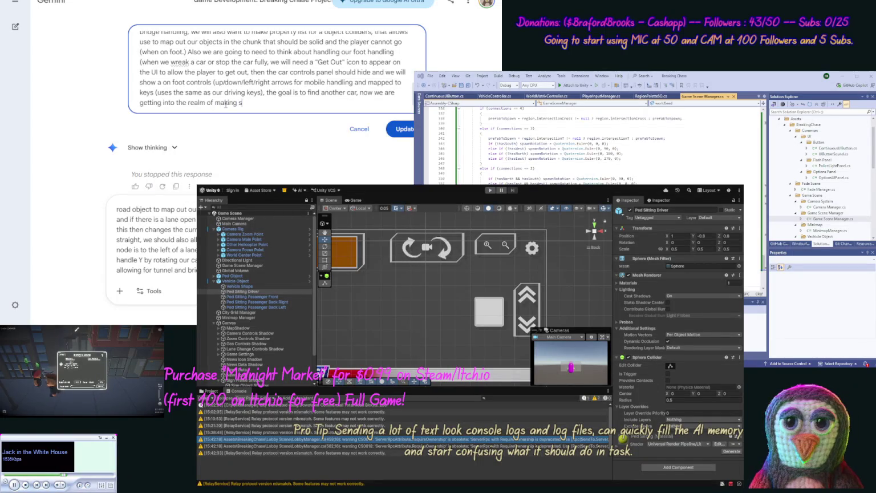
{"action": "type", "text": "ure these"}
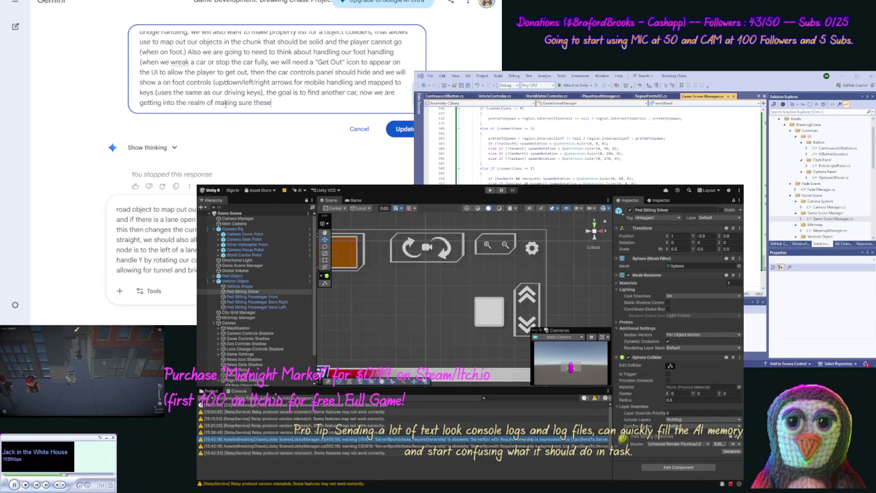
{"action": "key", "text": "ctrl+shift+Left"}
{"action": "type", "text": "the vvechi"}
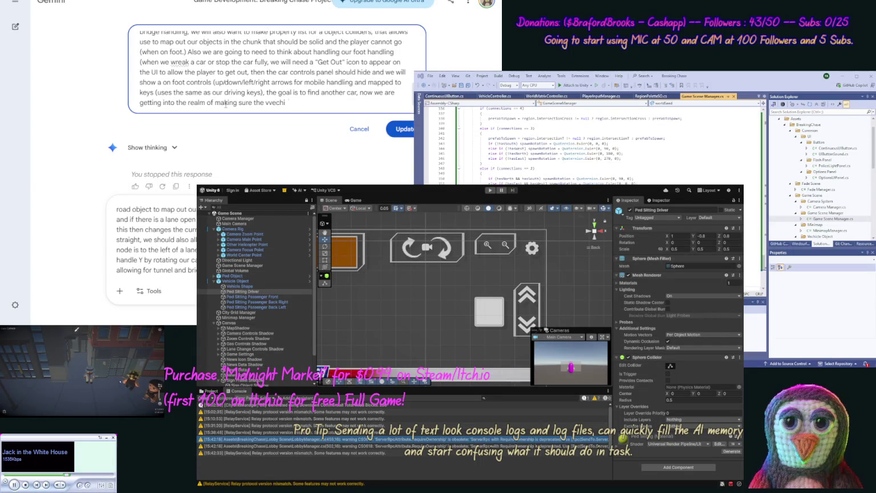
{"action": "type", "text": "cle"}
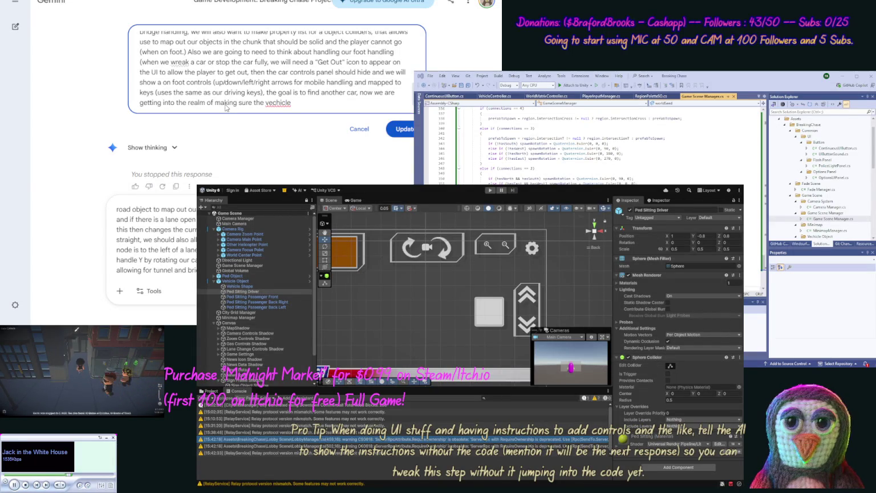
{"action": "double_click", "coordinate": [273, 104]}
{"action": "type", "text": "vehicle"}
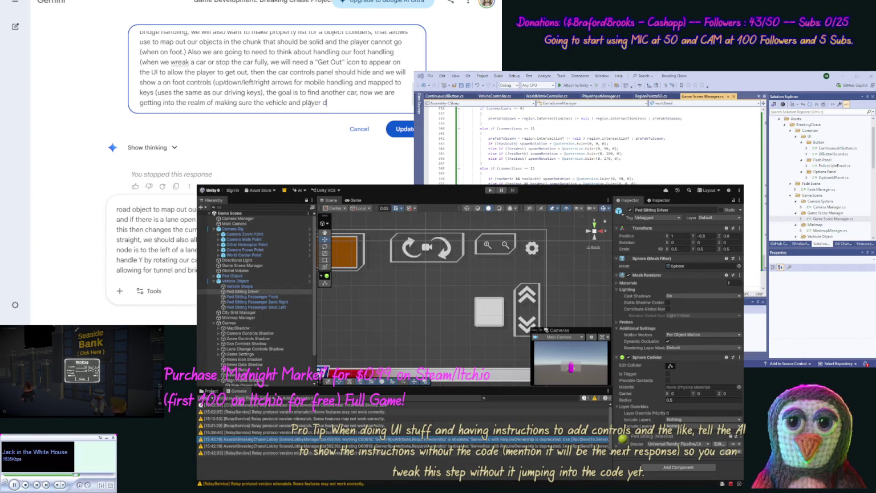
{"action": "type", "text": "bje"}
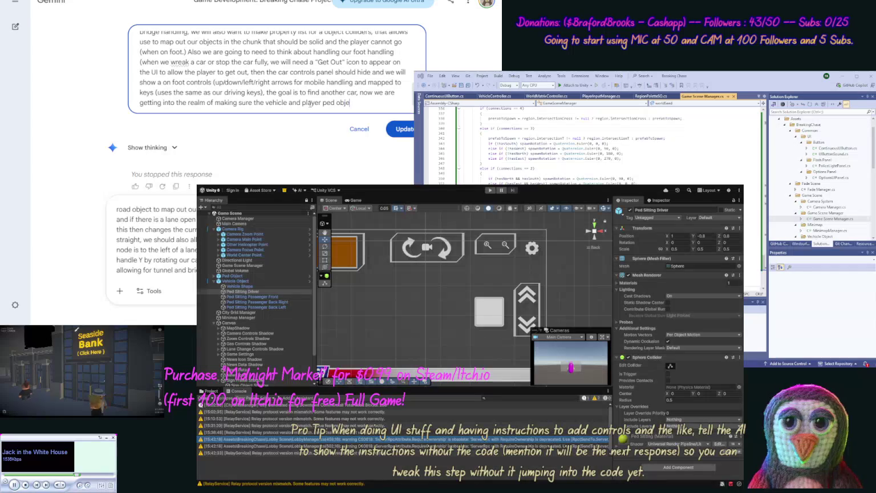
{"action": "type", "text": "cts is riged to be handled"}
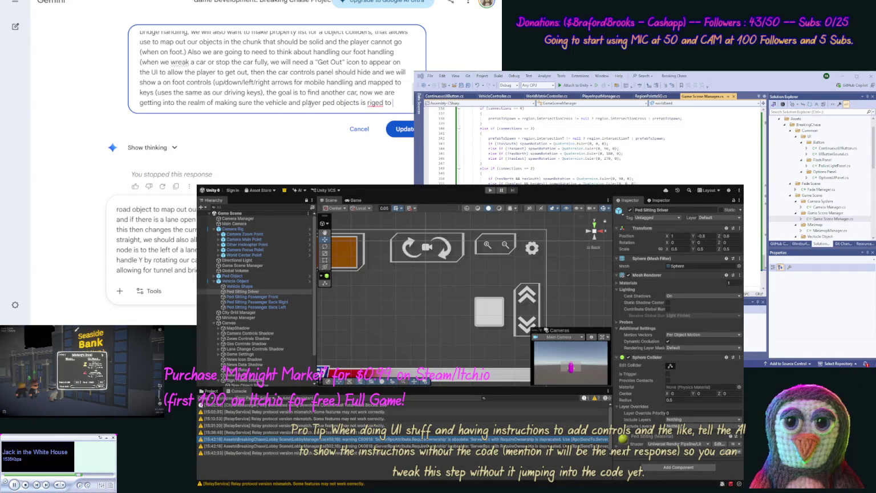
{"action": "type", "text": " re"}
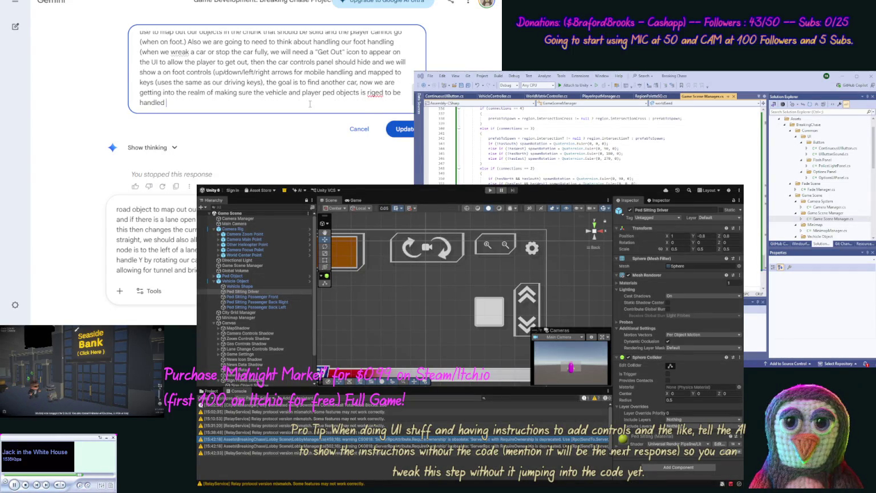
{"action": "type", "text": "omtely "}
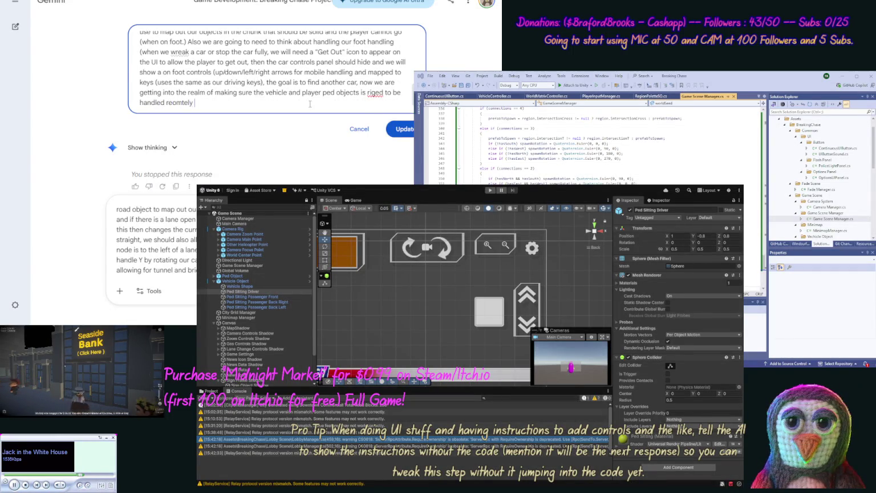
{"action": "type", "text": "(by the h"}
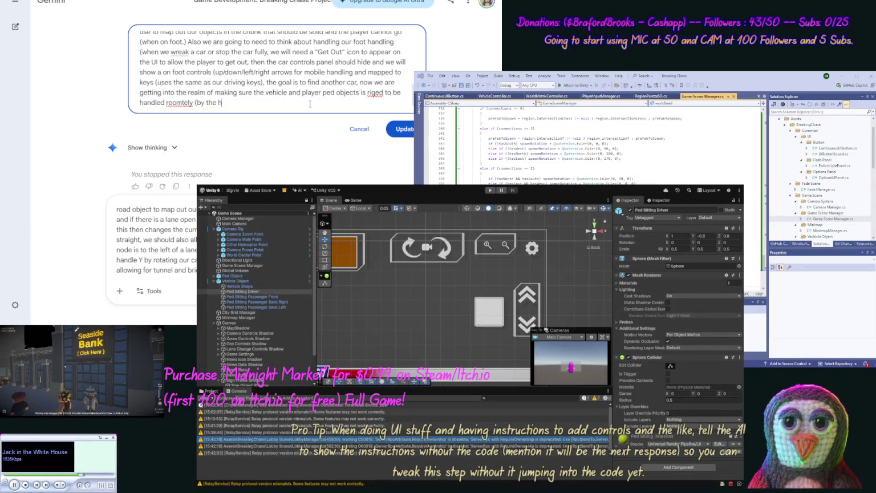
{"action": "type", "text": "ost to client, AI, or pla"}
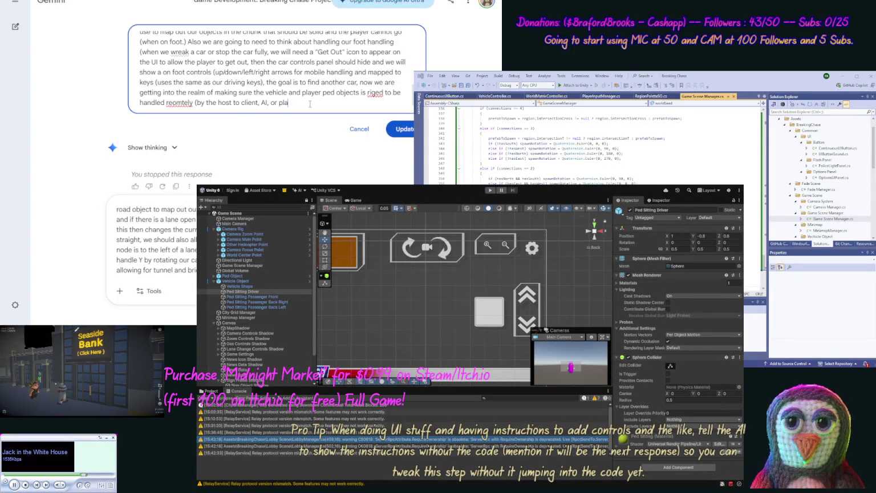
{"action": "type", "text": "yer."}
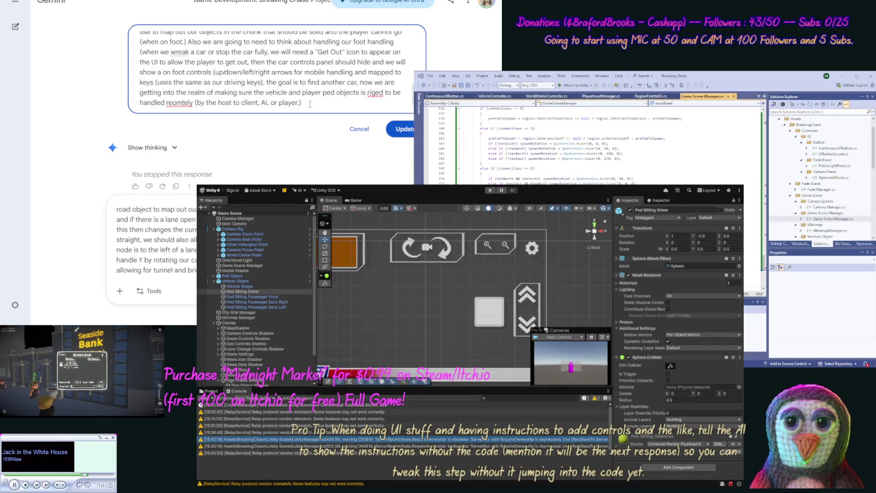
{"action": "double_click", "coordinate": [179, 102]}
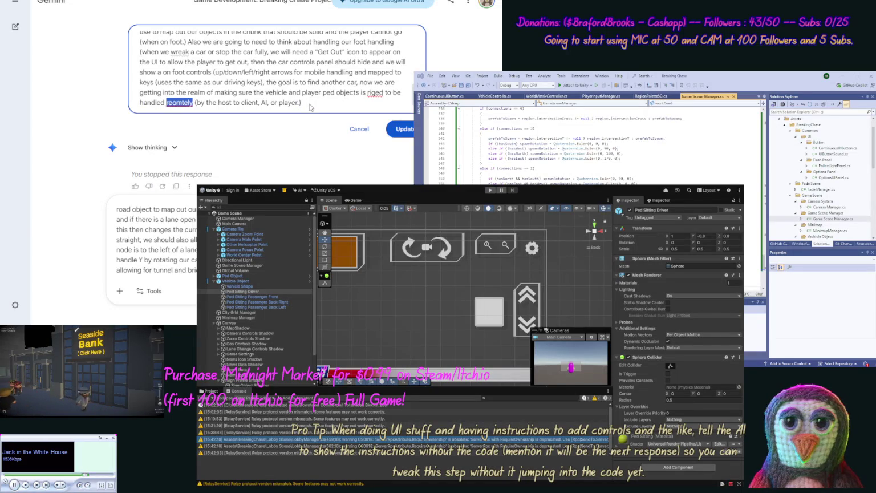
{"action": "type", "text": "remotely"}
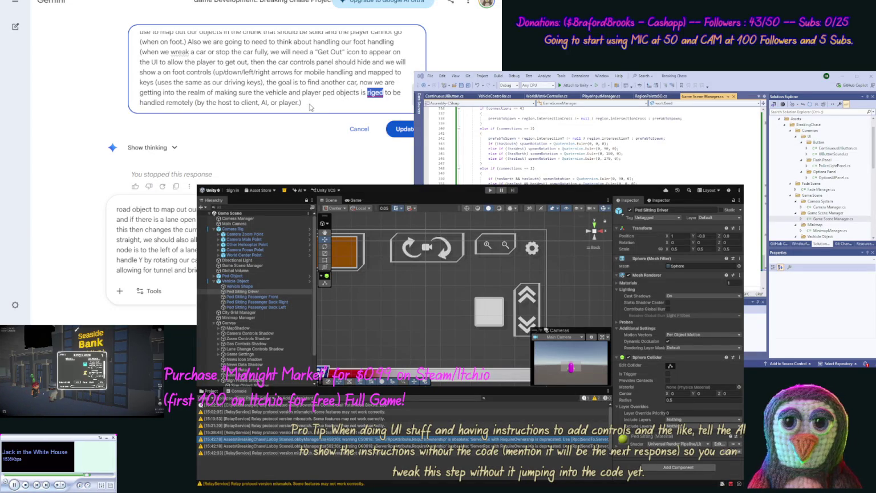
- Ask Gemini for no code, its opinion of the direction and a breakdown, then resubmit the prompt
{"action": "key", "text": "ctrl+Home"}
{"action": "key", "text": "ctrl+End"}
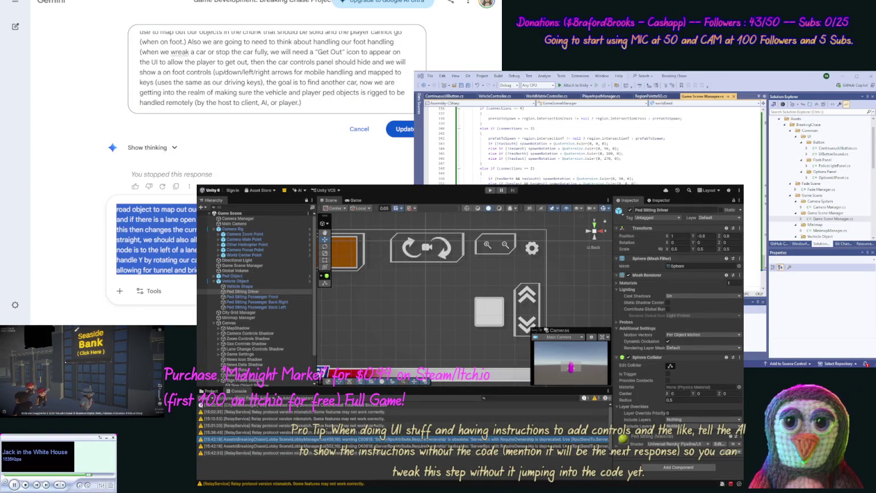
{"action": "left_click", "coordinate": [321, 105]}
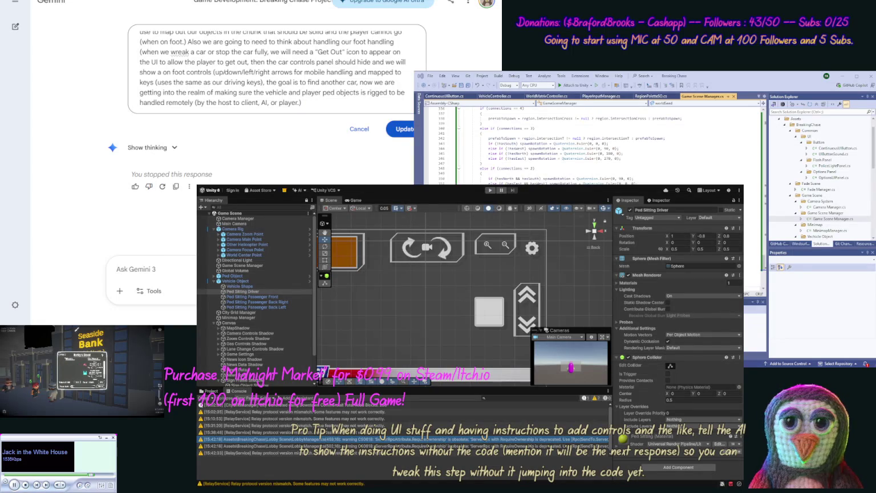
{"action": "type", "text": "Do not show code this response. W"}
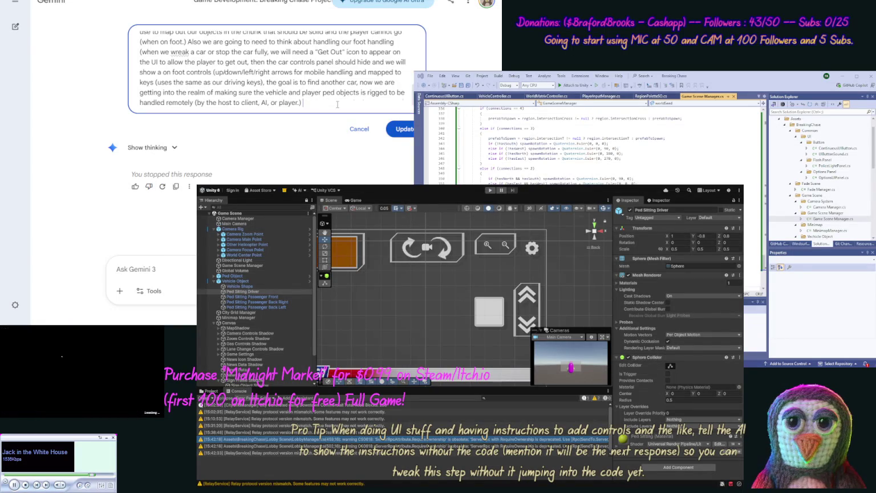
{"action": "type", "text": "hat "}
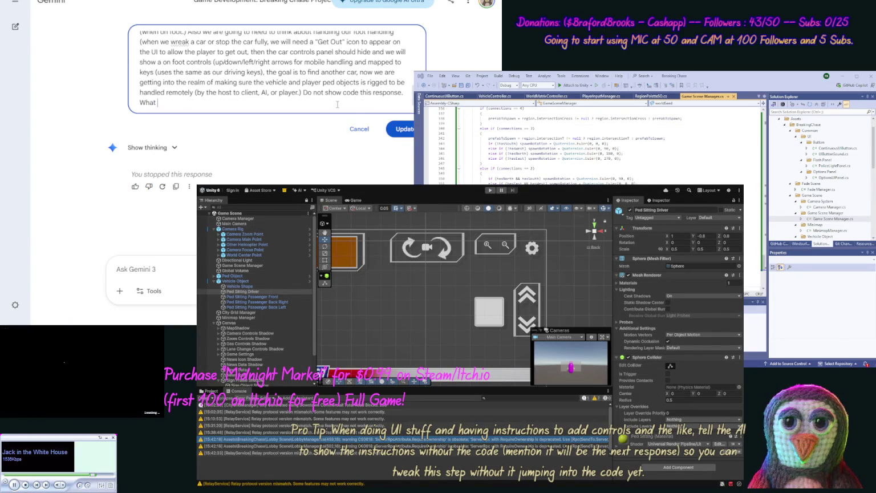
{"action": "type", "text": "do you think o"}
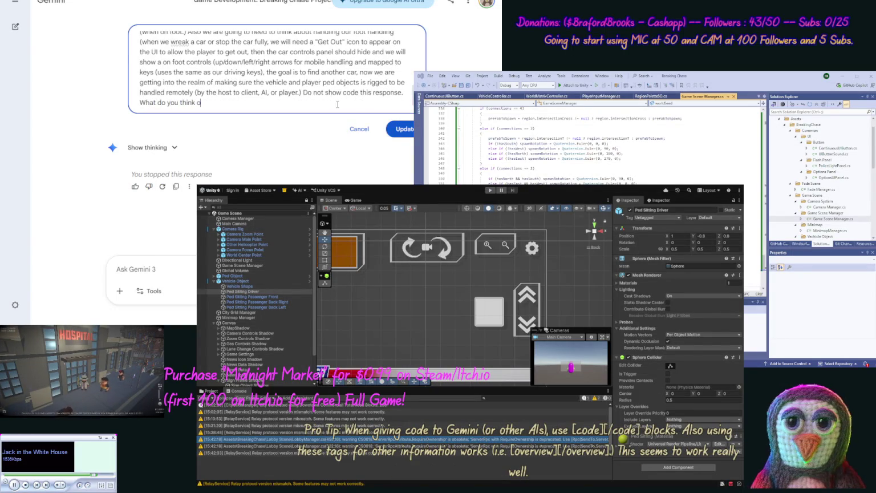
{"action": "type", "text": "f this direc"}
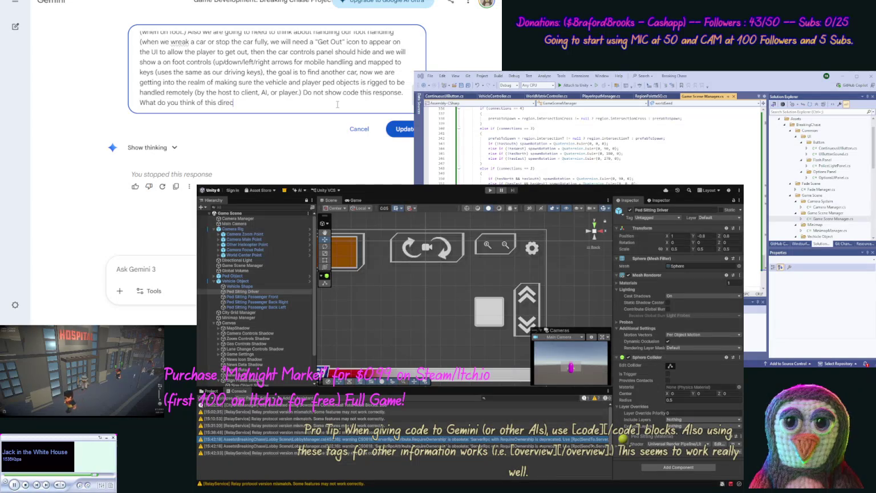
{"action": "type", "text": "tion and brea"}
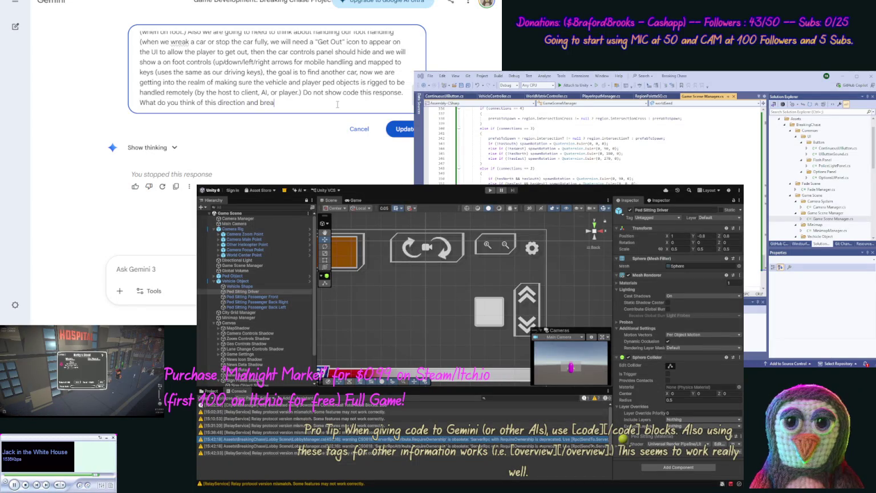
{"action": "type", "text": "k it down along with finishing up our tr"}
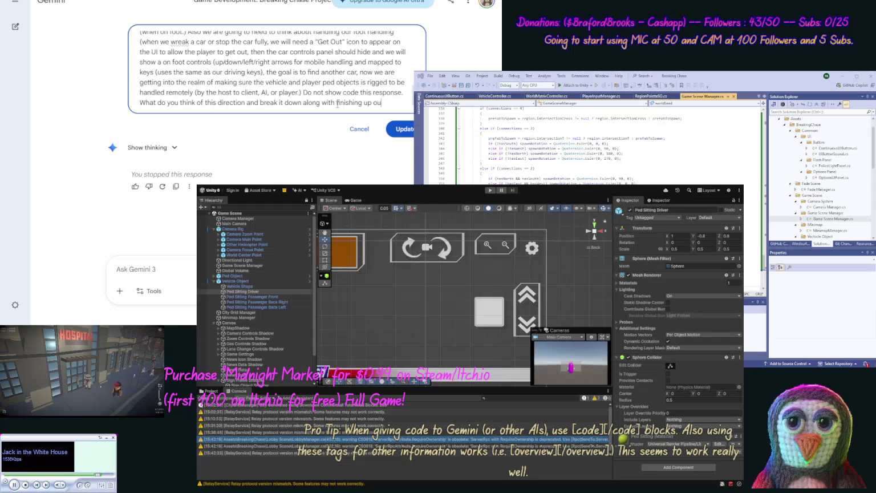
{"action": "type", "text": "ae"}
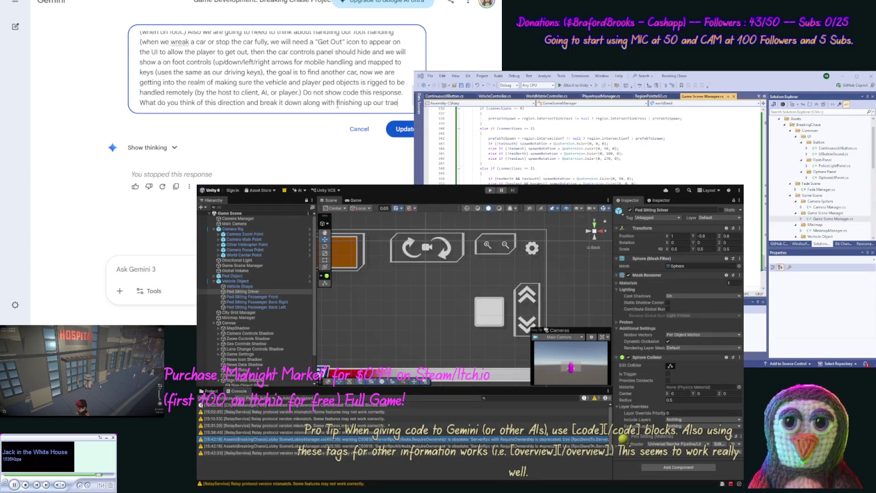
{"action": "type", "text": "dmill system."}
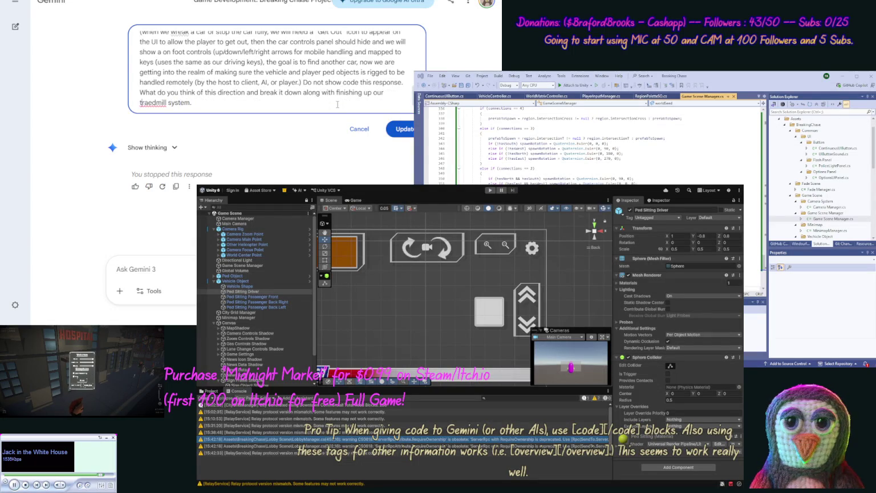
{"action": "key", "text": "ctrl+shift+Right"}
{"action": "key", "text": "Return"}
- Scroll down Gemini's new reply to its Chunk Mapping & Node System section
{"action": "scroll", "coordinate": [338, 106], "scroll_direction": "down", "scroll_amount": 15}
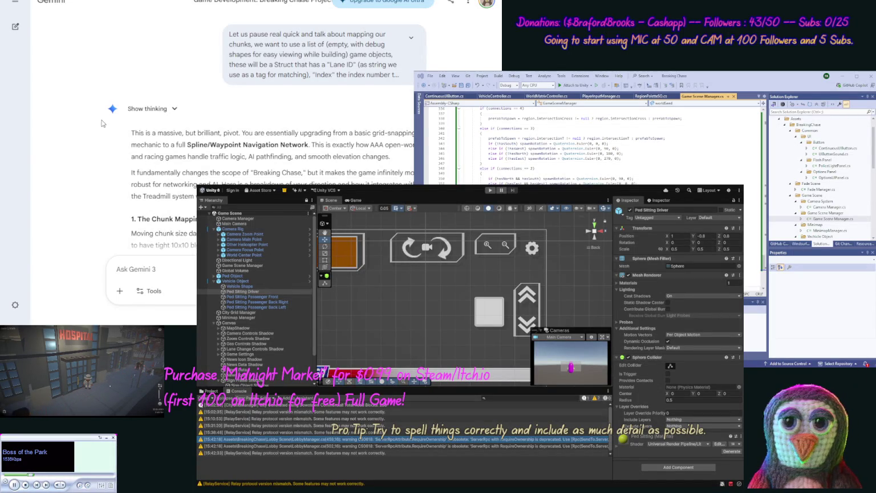
{"action": "scroll", "coordinate": [268, 36], "scroll_direction": "down", "scroll_amount": 3}
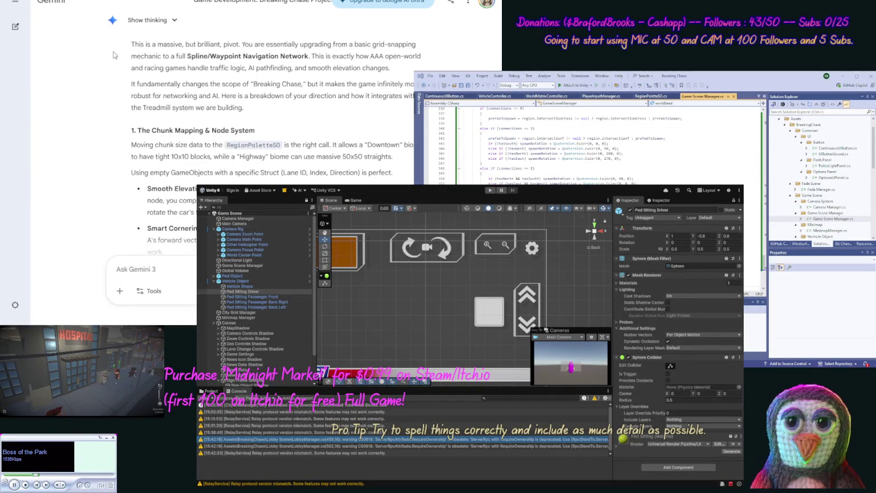
{"action": "scroll", "coordinate": [108, 63], "scroll_direction": "down", "scroll_amount": 1}
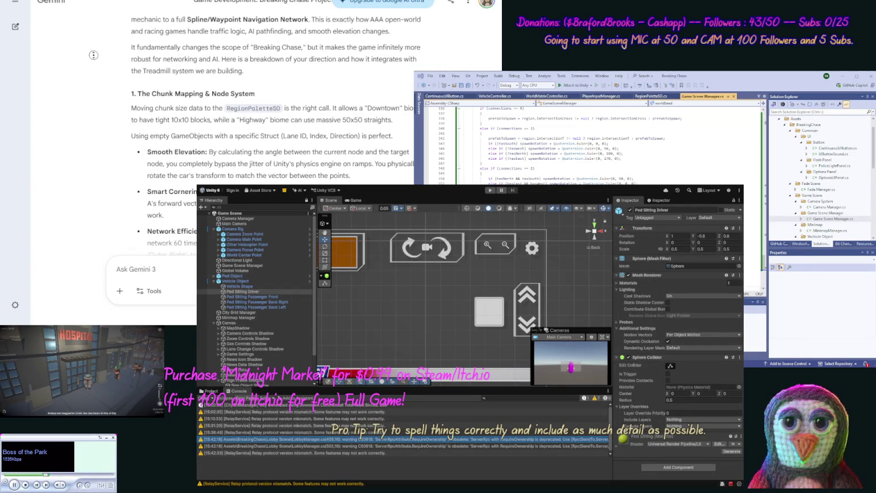
{"action": "scroll", "coordinate": [95, 63], "scroll_direction": "down", "scroll_amount": 2}
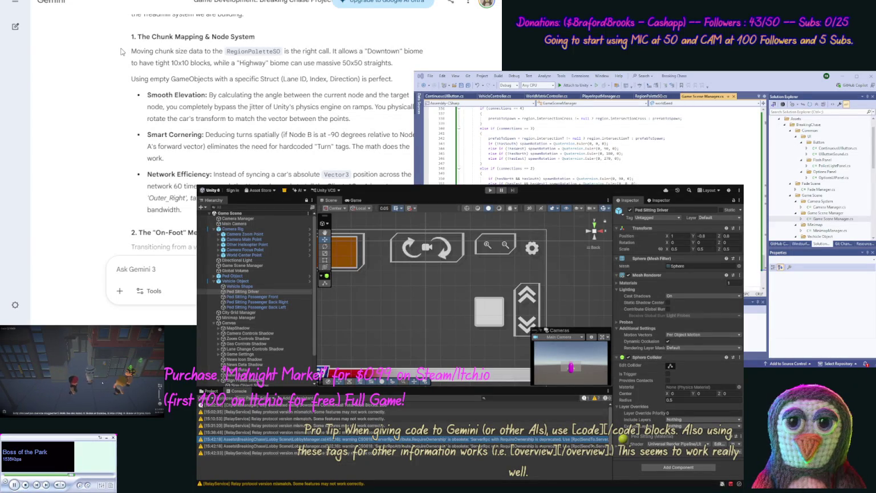
{"action": "scroll", "coordinate": [115, 60], "scroll_direction": "down", "scroll_amount": 1}
{"action": "scroll", "coordinate": [115, 63], "scroll_direction": "down", "scroll_amount": 1}
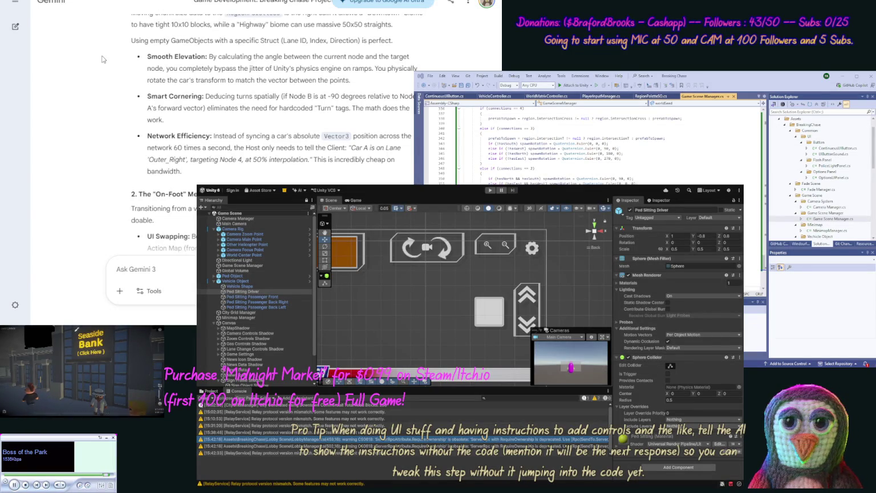
{"action": "middle_click", "coordinate": [97, 76]}
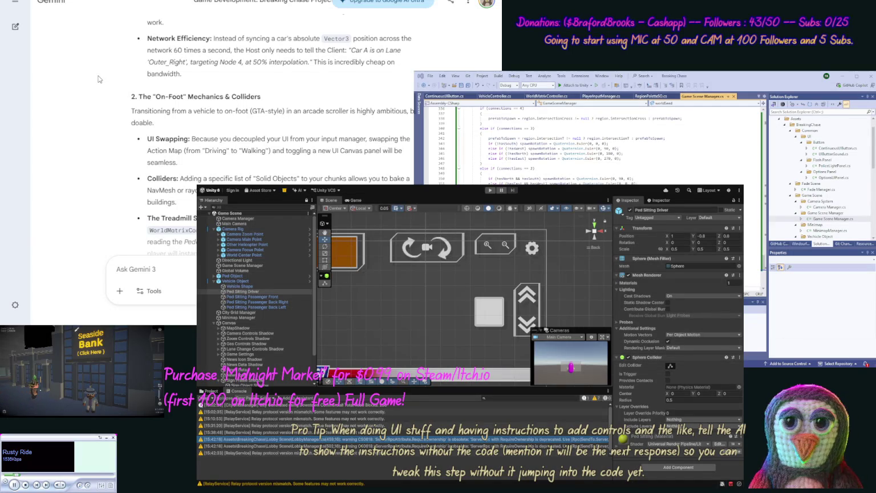
{"action": "scroll", "coordinate": [99, 103], "scroll_direction": "down", "scroll_amount": 2}
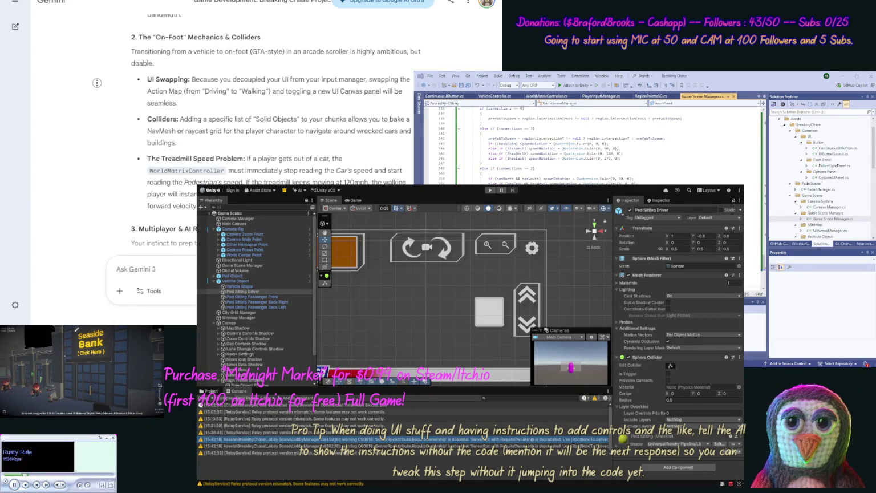
{"action": "scroll", "coordinate": [94, 94], "scroll_direction": "down", "scroll_amount": 3}
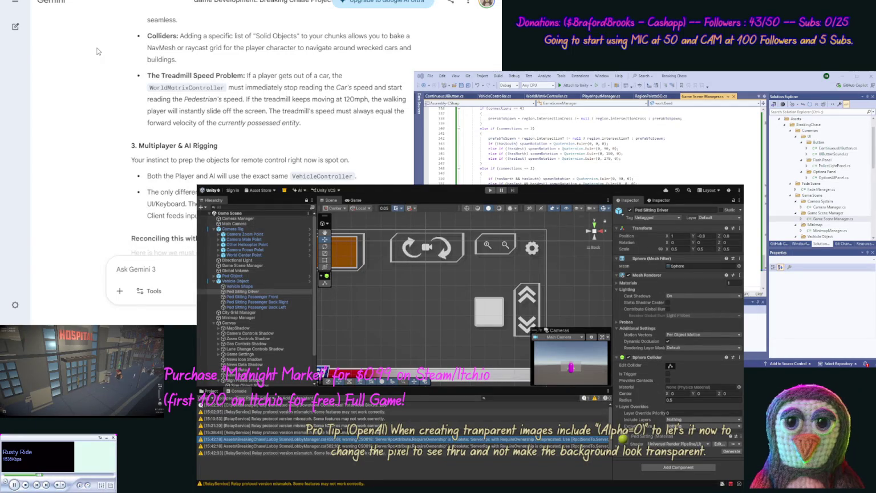
{"action": "scroll", "coordinate": [96, 64], "scroll_direction": "down", "scroll_amount": 1}
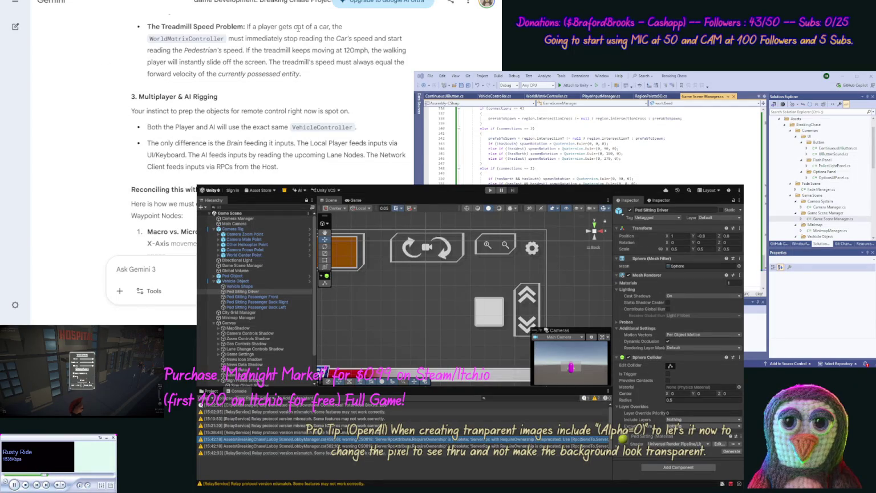
{"action": "left_click_drag", "start_coordinate": [243, 27], "coordinate": [160, 26]}
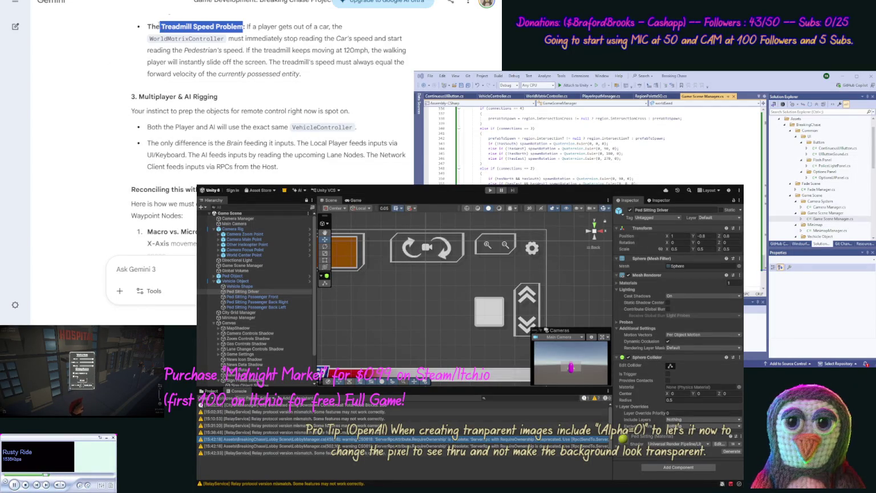
- Quote 'The Treadmill Speed Problem:' heading in a new prompt and add a note about car driving
{"action": "left_click", "coordinate": [148, 32]}
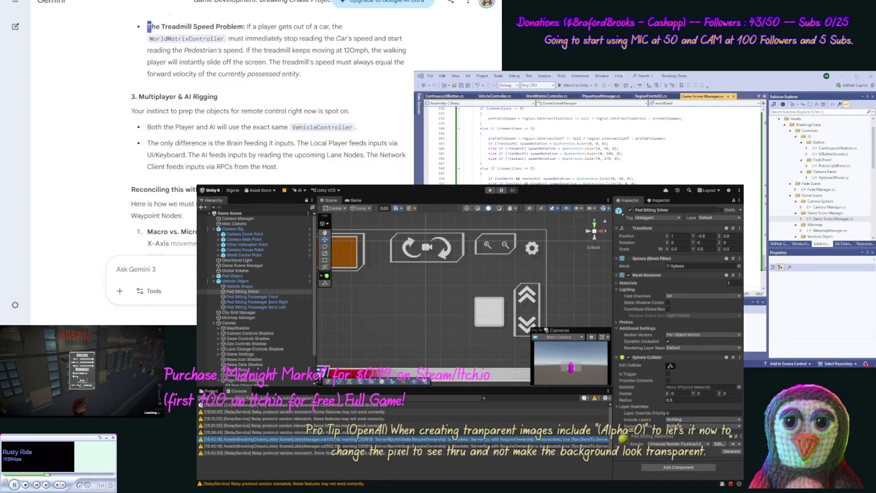
{"action": "left_click_drag", "start_coordinate": [148, 27], "coordinate": [234, 27]}
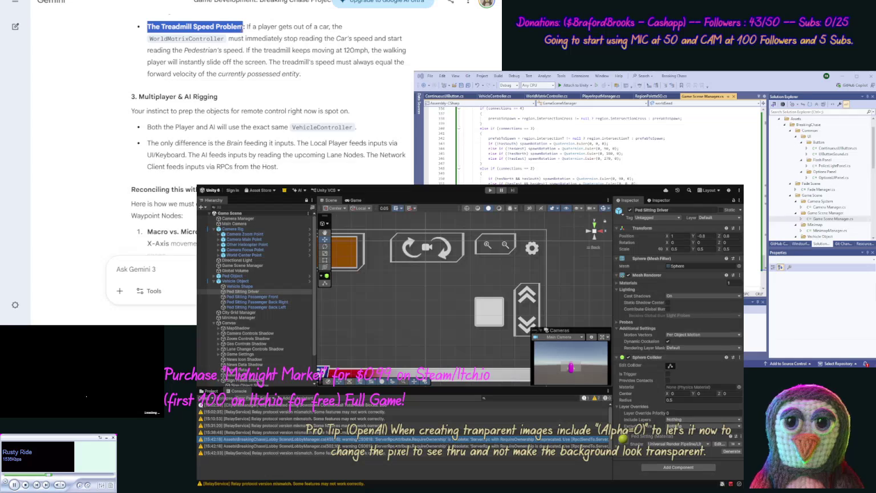
{"action": "left_click", "coordinate": [254, 44]}
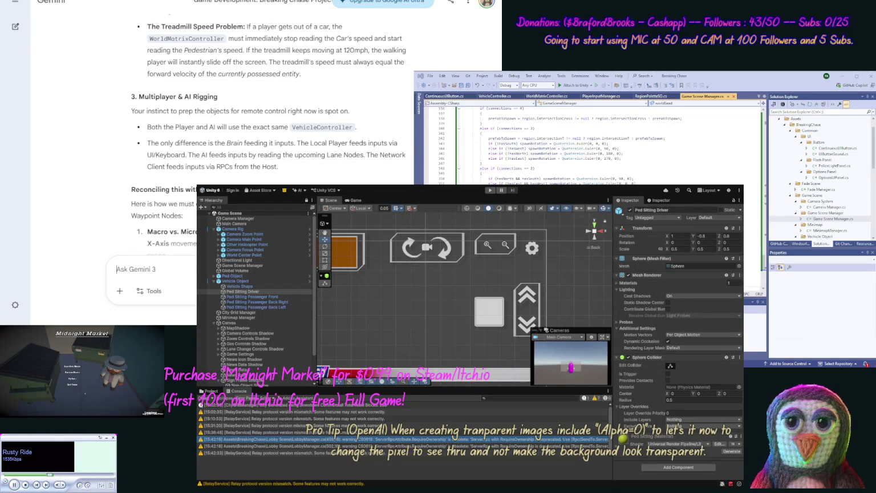
{"action": "key", "text": "ctrl+v"}
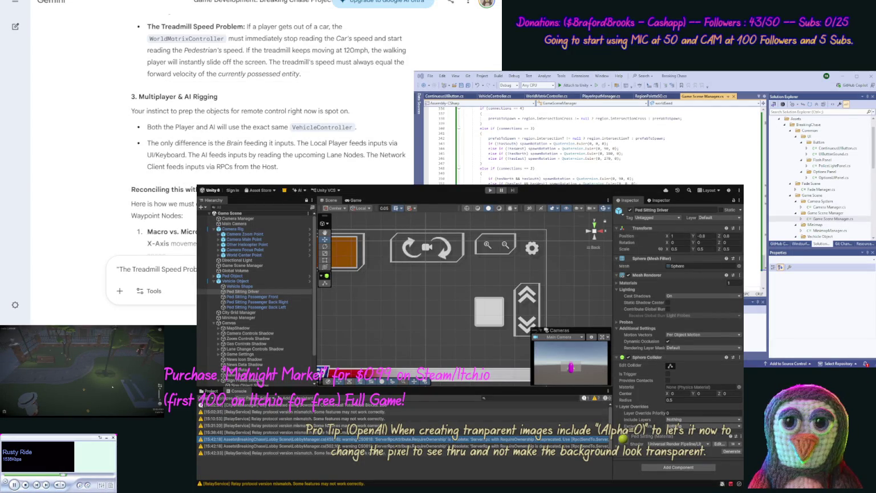
{"action": "type", "text": "d Prob "}
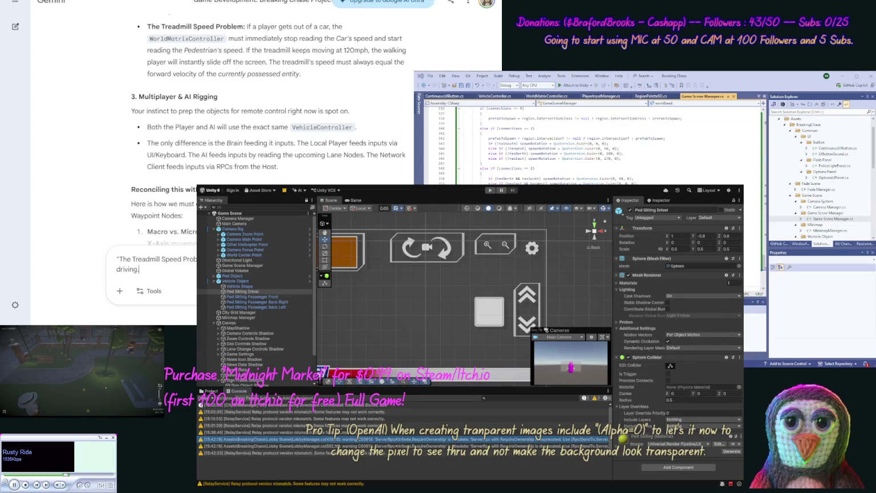
{"action": "type", "text": "car"}
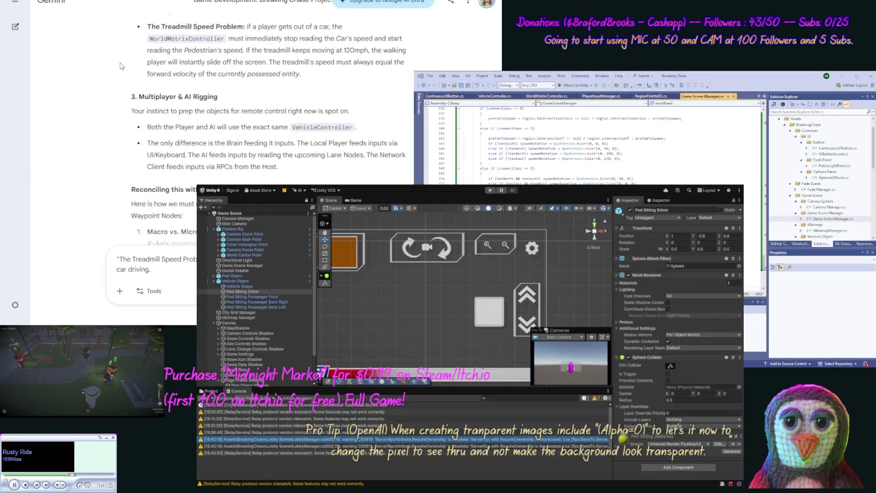
{"action": "scroll", "coordinate": [147, 74], "scroll_direction": "down", "scroll_amount": 3}
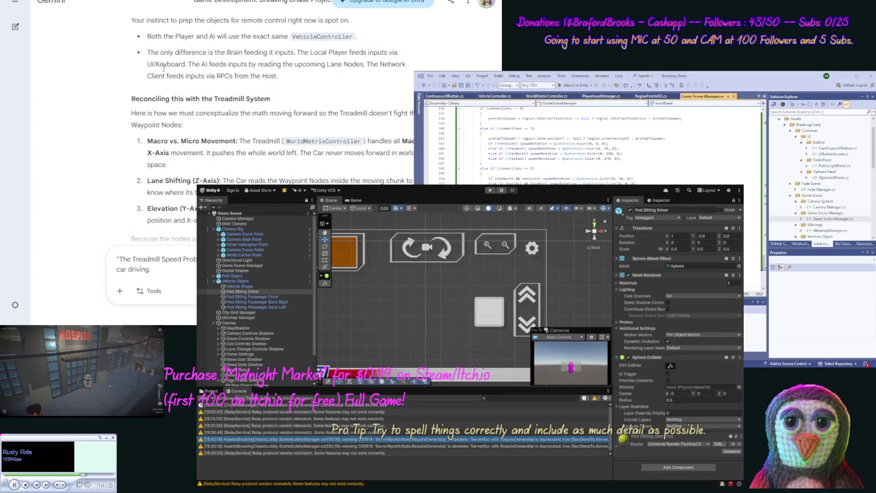
{"action": "scroll", "coordinate": [164, 53], "scroll_direction": "down", "scroll_amount": 3}
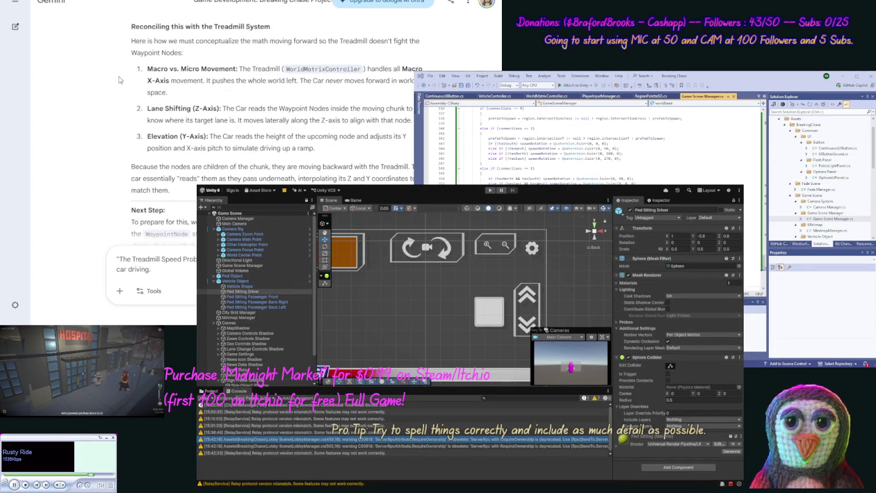
{"action": "scroll", "coordinate": [118, 76], "scroll_direction": "down", "scroll_amount": 2}
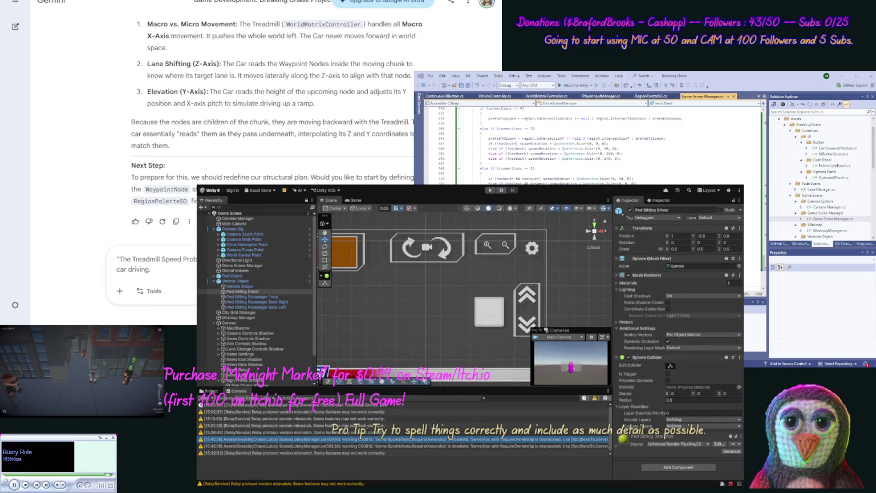
{"action": "type", "text": "Also we nee"}
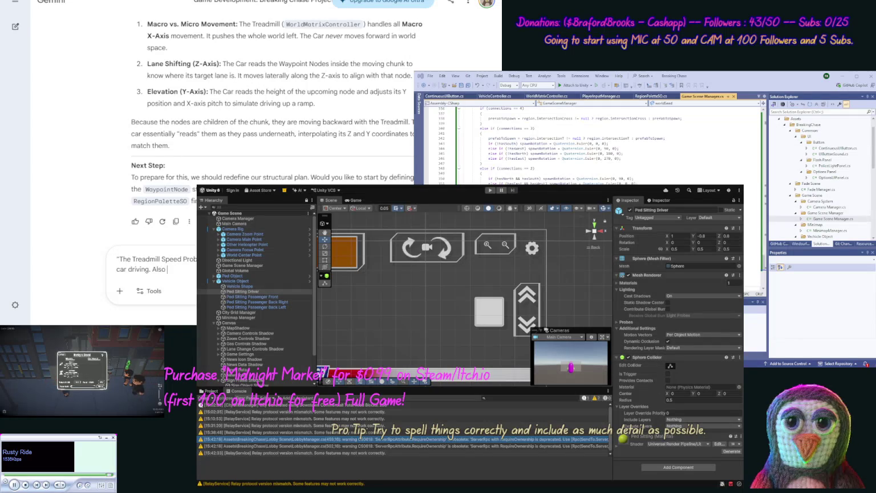
{"action": "type", "text": "d"}
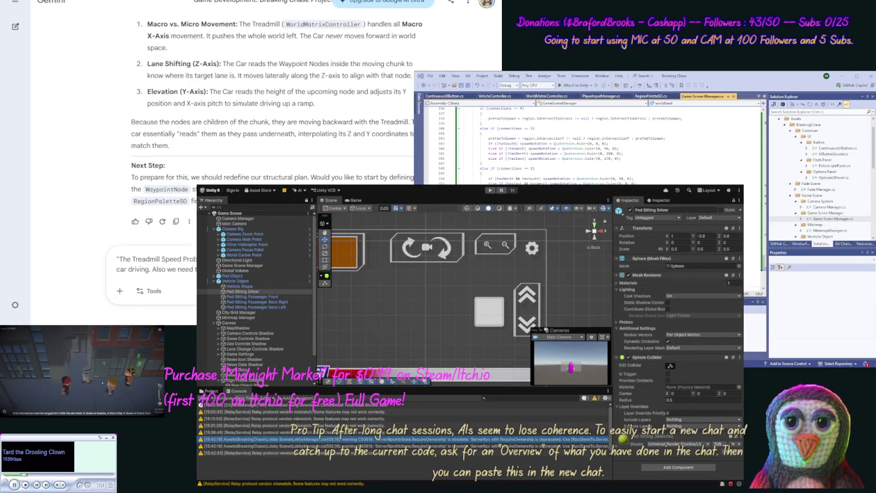
- Extend the treadmill prompt with questions on returning to a grid location and re-enabling chunks, then send it
{"action": "type", "text": "for if we go back to this"}
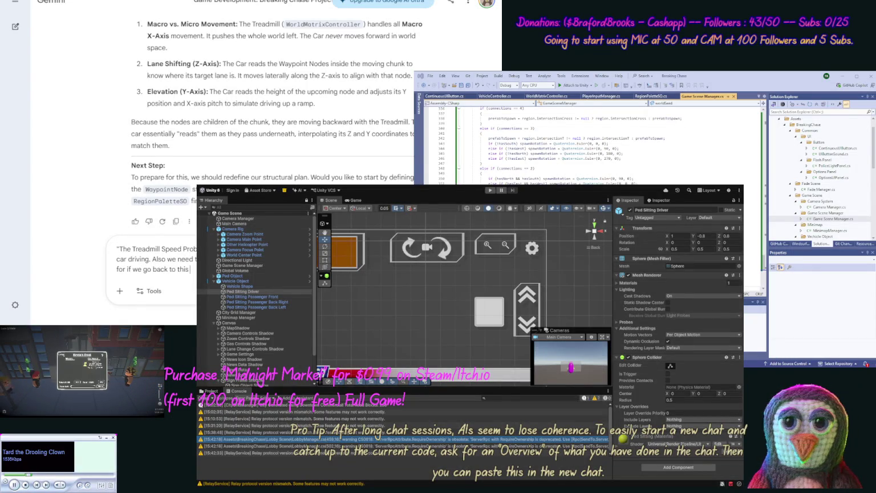
{"action": "type", "text": " gr"}
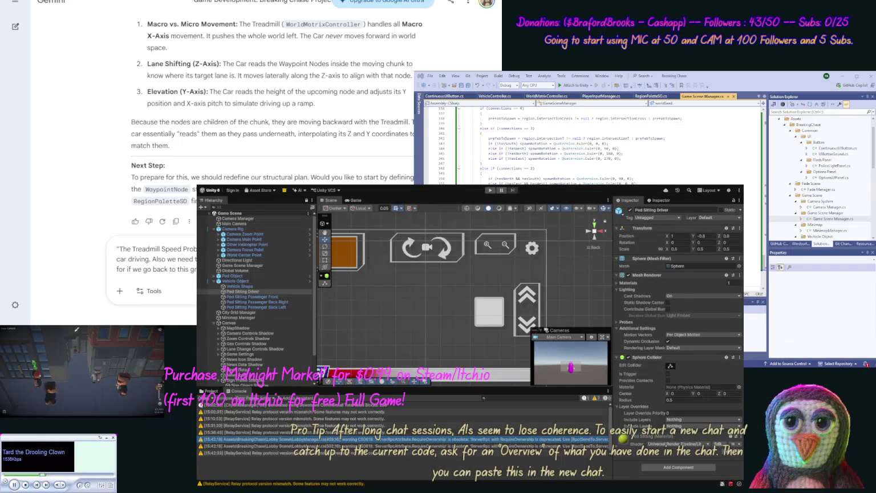
{"action": "type", "text": "e"}
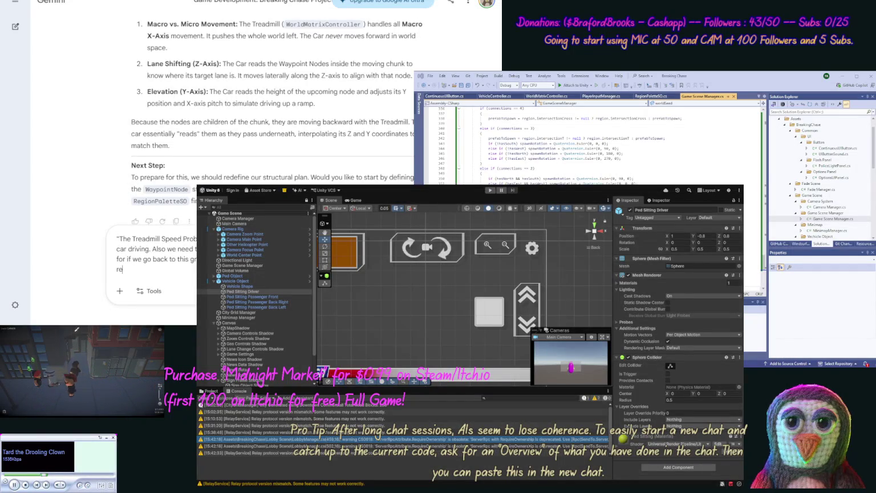
{"action": "type", "text": "enable and place that el"}
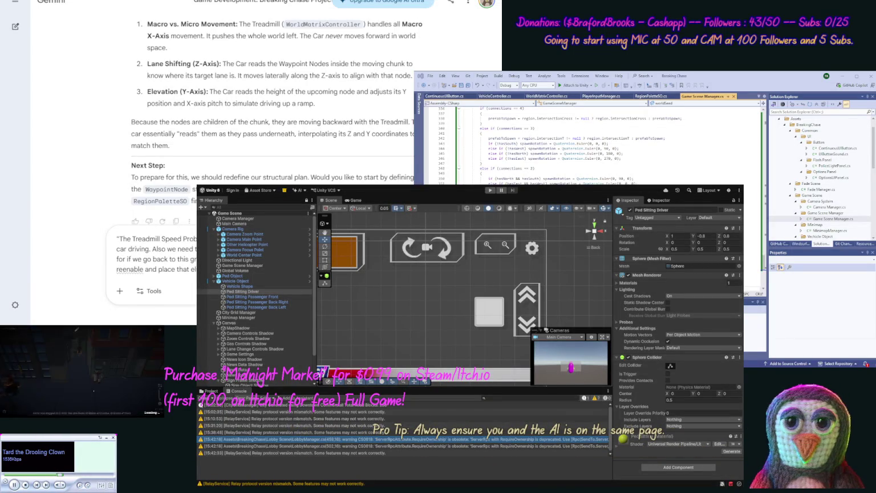
{"action": "type", "text": "speed (although t"}
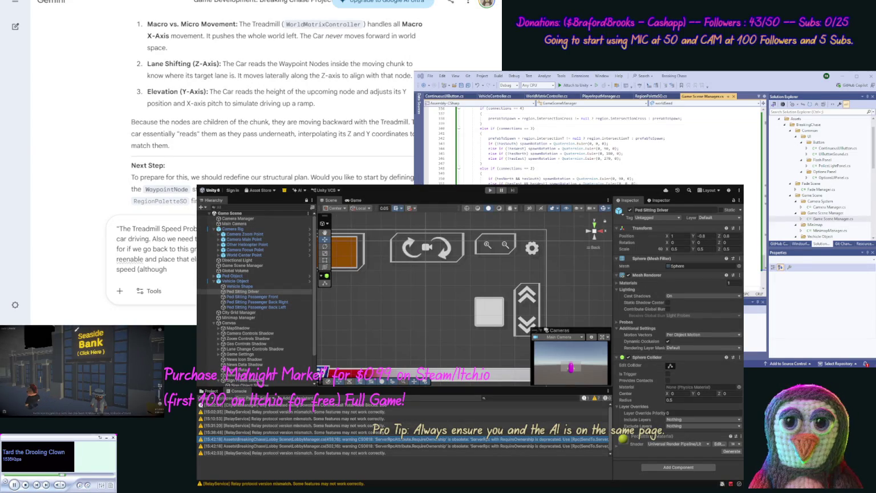
{"action": "type", "text": "hat migh"}
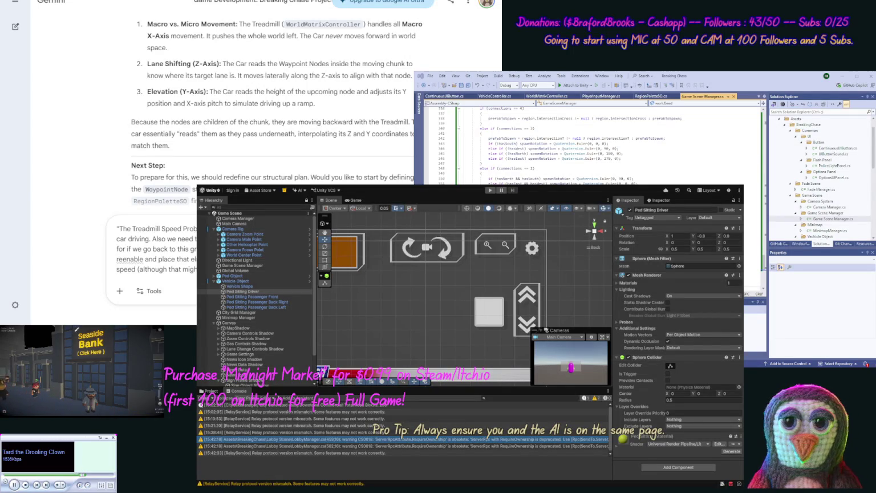
{"action": "scroll", "coordinate": [322, 161], "scroll_direction": "up", "scroll_amount": 15}
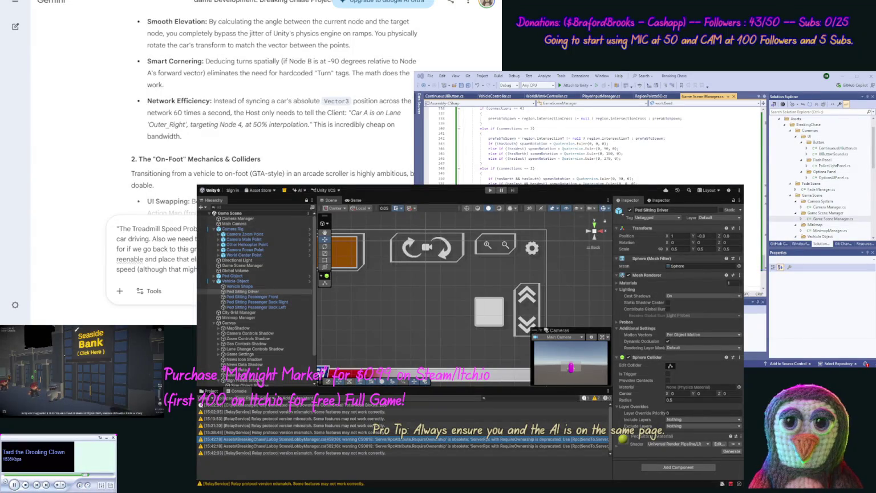
{"action": "type", "text": "breakdown again with the"}
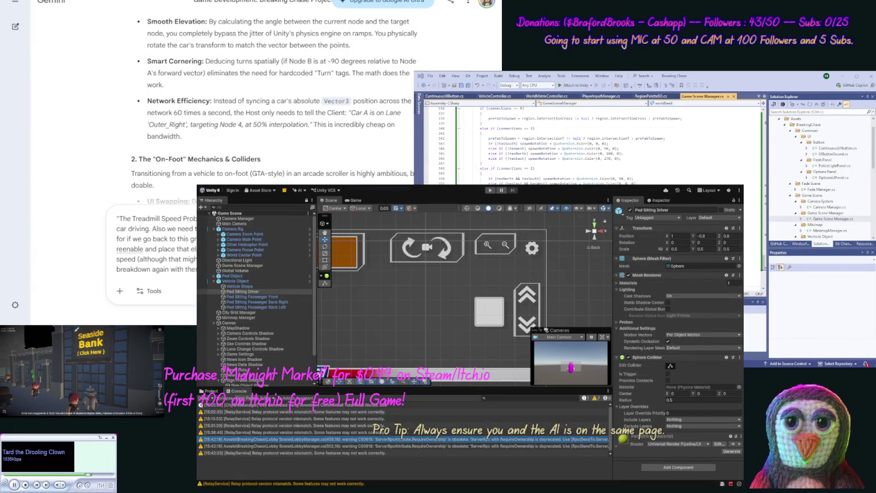
{"action": "key", "text": "Return"}
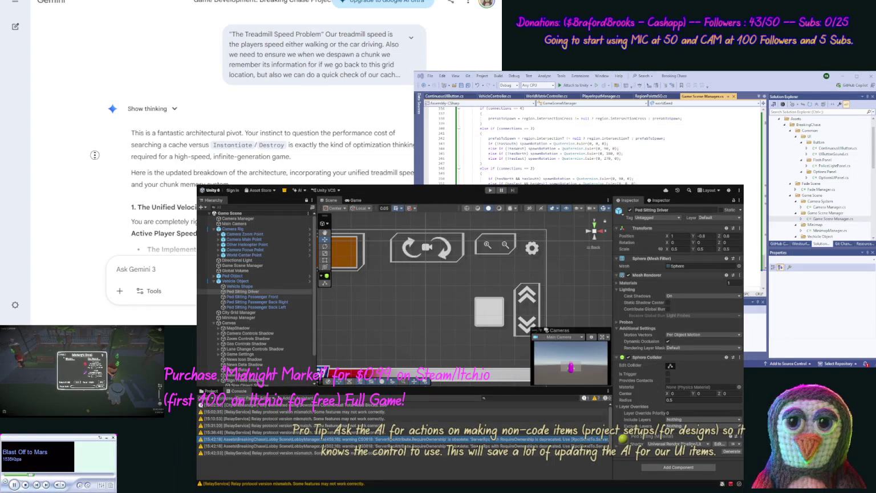
- Scroll through Gemini's updated breakdown to the currentSpeed clamping explanation
{"action": "scroll", "coordinate": [95, 154], "scroll_direction": "down", "scroll_amount": 3}
{"action": "scroll", "coordinate": [81, 168], "scroll_direction": "down", "scroll_amount": 3}
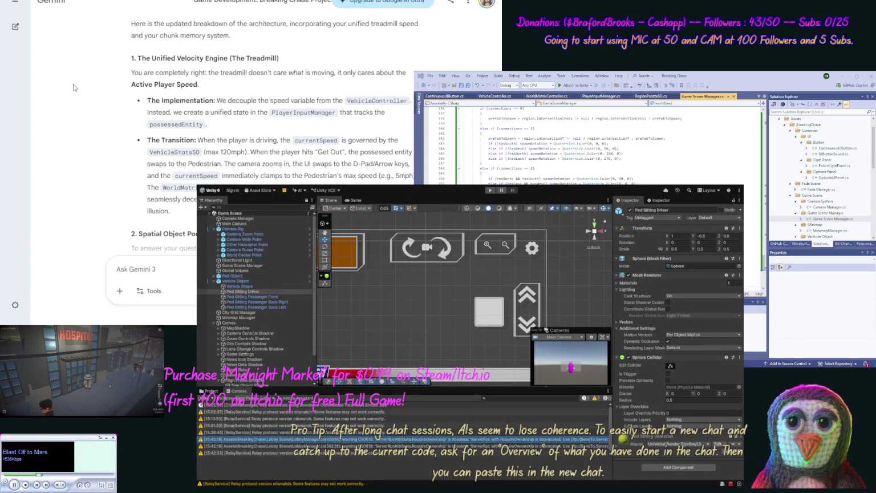
{"action": "scroll", "coordinate": [83, 80], "scroll_direction": "down", "scroll_amount": 2}
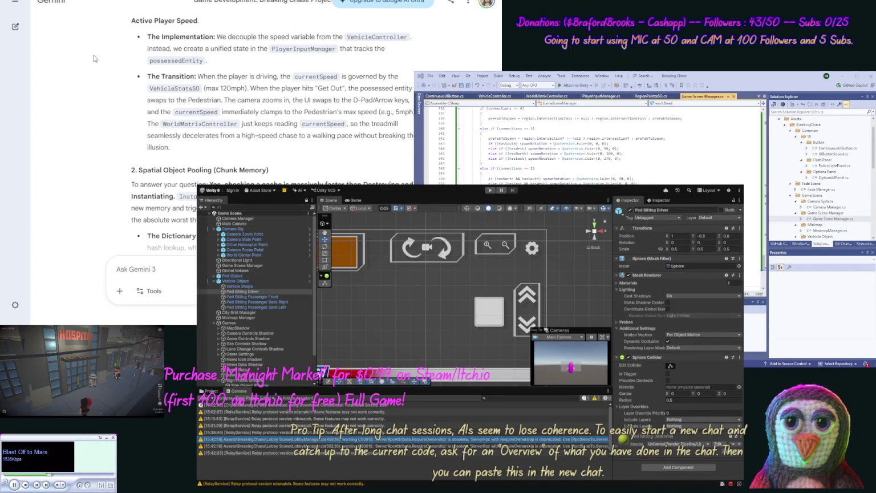
{"action": "middle_click", "coordinate": [89, 65]}
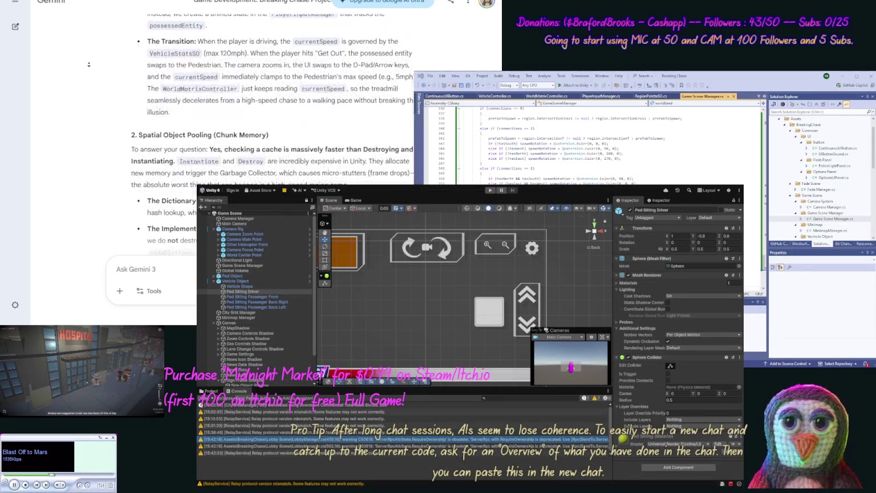
{"action": "middle_click", "coordinate": [89, 67]}
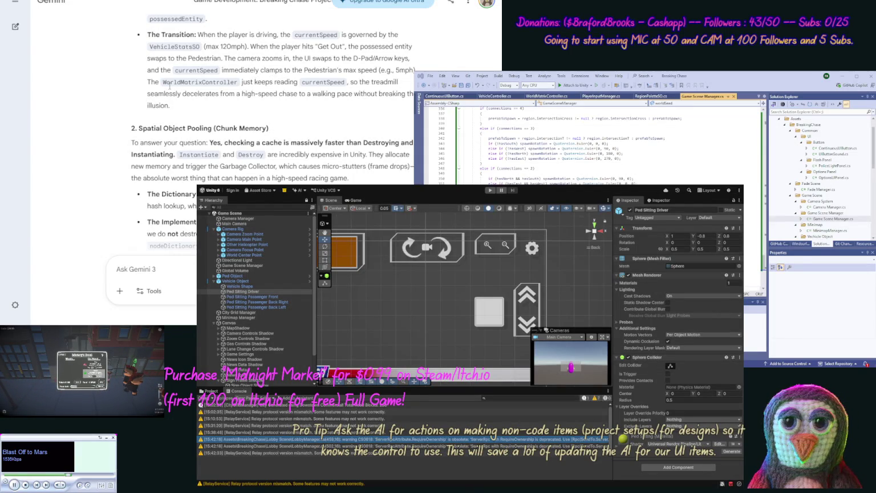
{"action": "scroll", "coordinate": [111, 111], "scroll_direction": "down", "scroll_amount": 2}
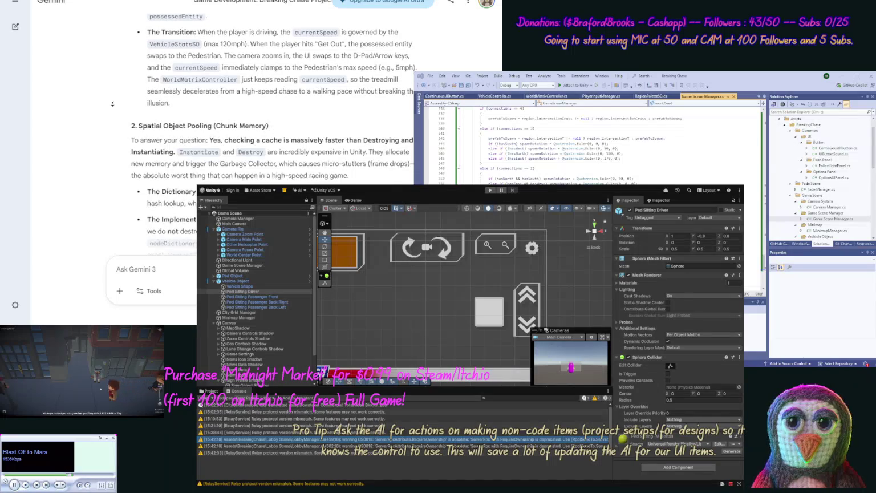
- Scroll down through the rest of Gemini's updated architecture reply
{"action": "scroll", "coordinate": [112, 111], "scroll_direction": "down", "scroll_amount": 2}
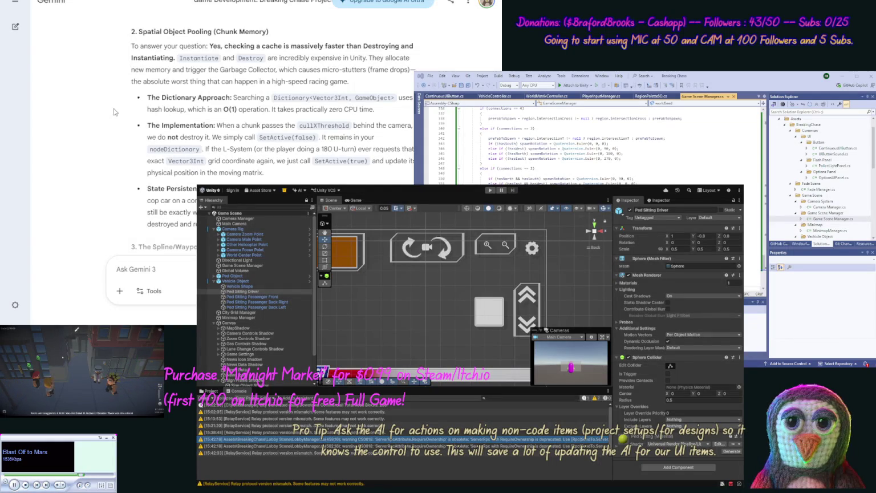
{"action": "scroll", "coordinate": [114, 109], "scroll_direction": "down", "scroll_amount": 3}
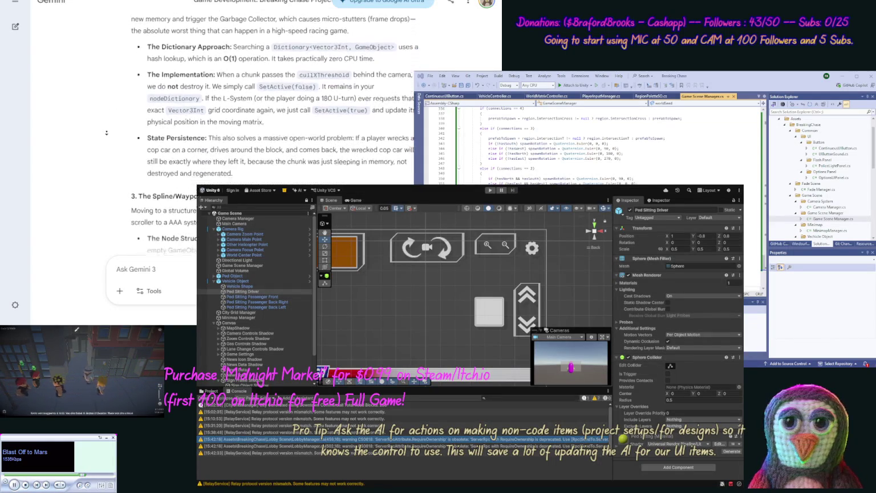
{"action": "scroll", "coordinate": [105, 132], "scroll_direction": "down", "scroll_amount": 1}
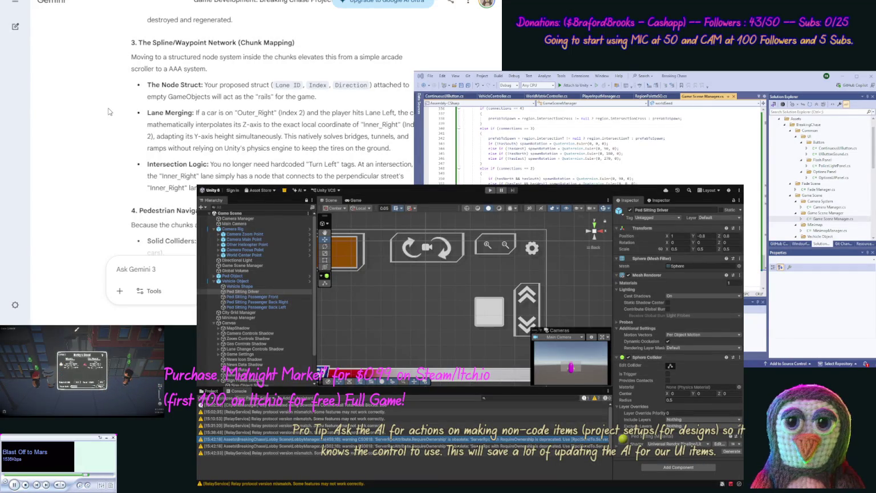
{"action": "scroll", "coordinate": [108, 117], "scroll_direction": "down", "scroll_amount": 1}
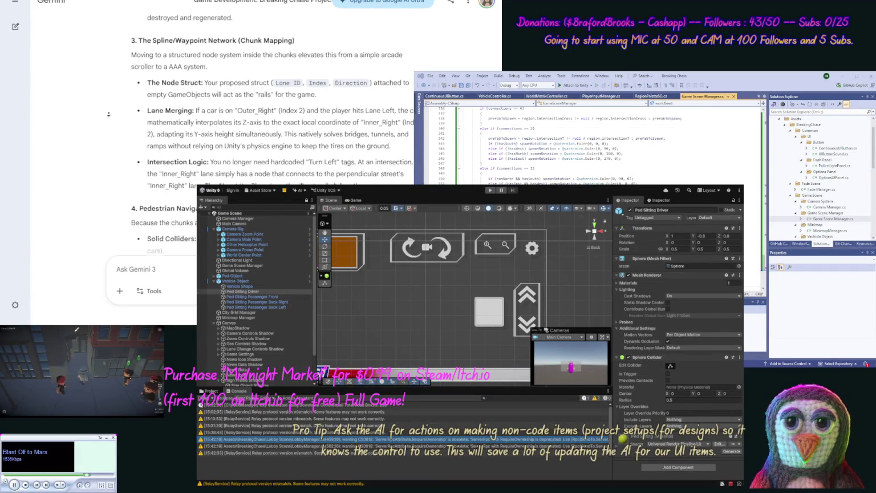
{"action": "scroll", "coordinate": [108, 123], "scroll_direction": "down", "scroll_amount": 4}
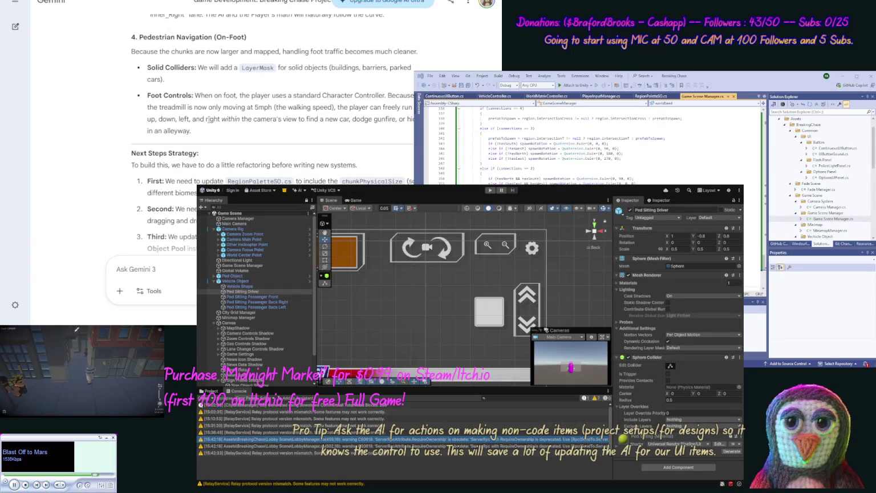
{"action": "scroll", "coordinate": [210, 109], "scroll_direction": "down", "scroll_amount": 15}
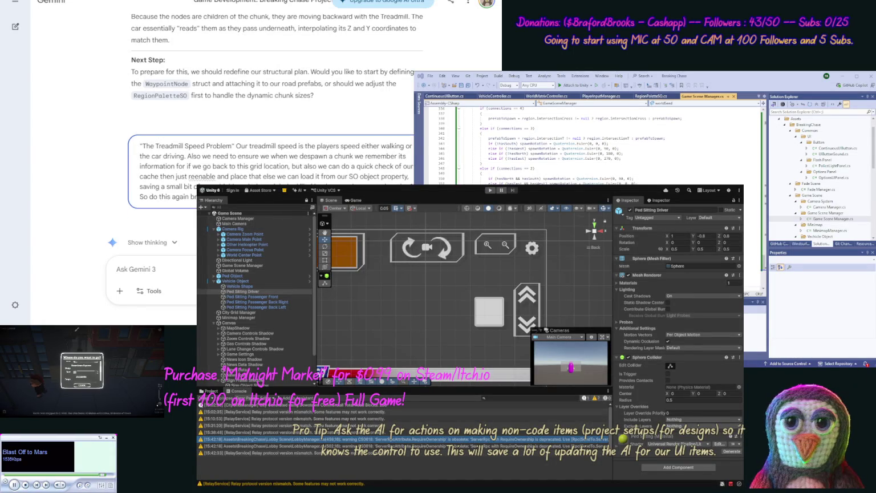
- Add wording about caching despawned chunk data for quick reuse, ending with 'dynamic objects'
{"action": "type", "text": "chunks"}
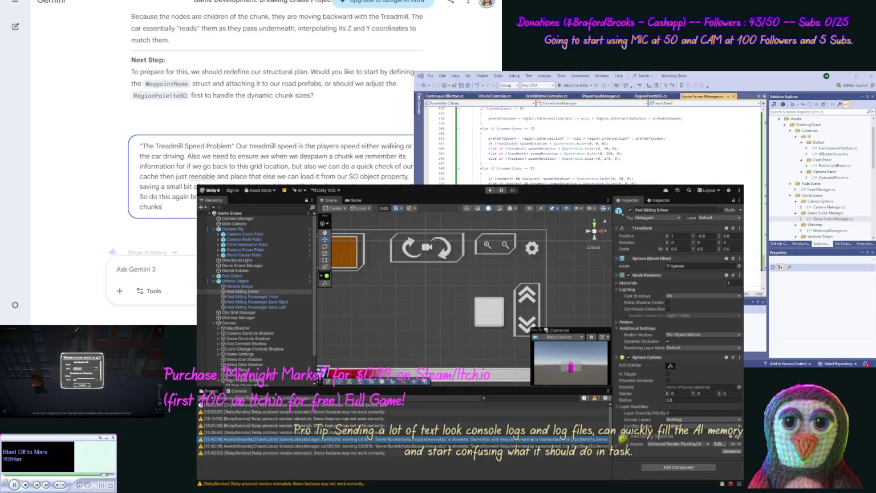
{"action": "type", "text": " a"}
{"action": "key", "text": "BackSpace"}
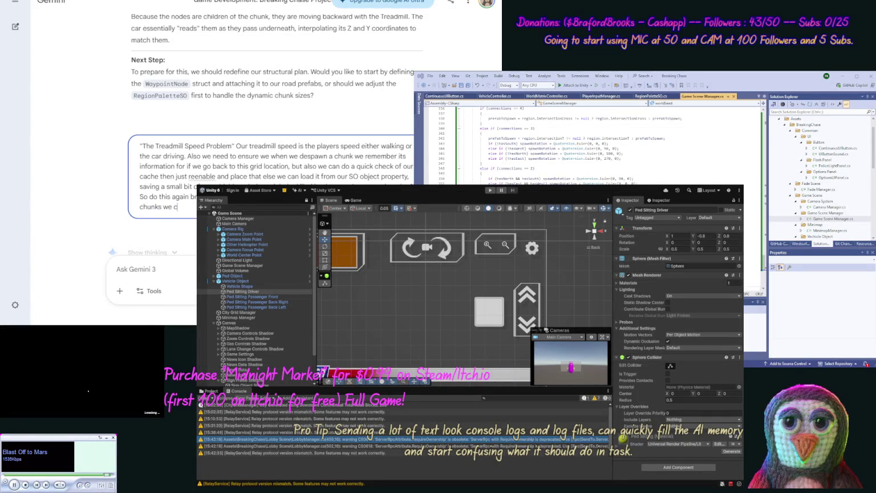
{"action": "type", "text": "add"}
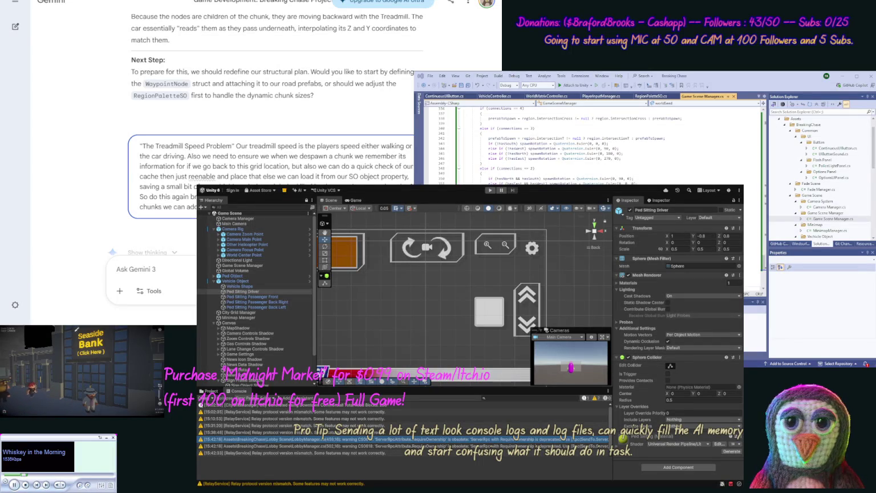
{"action": "type", "text": "objects"}
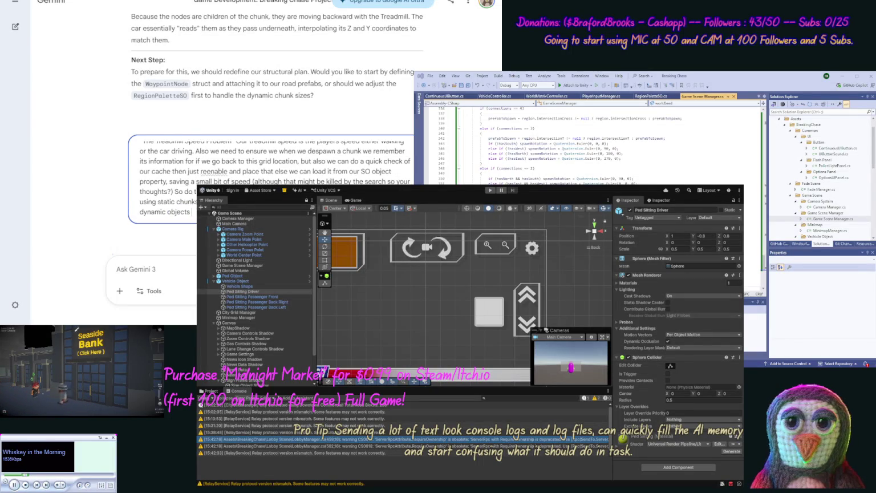